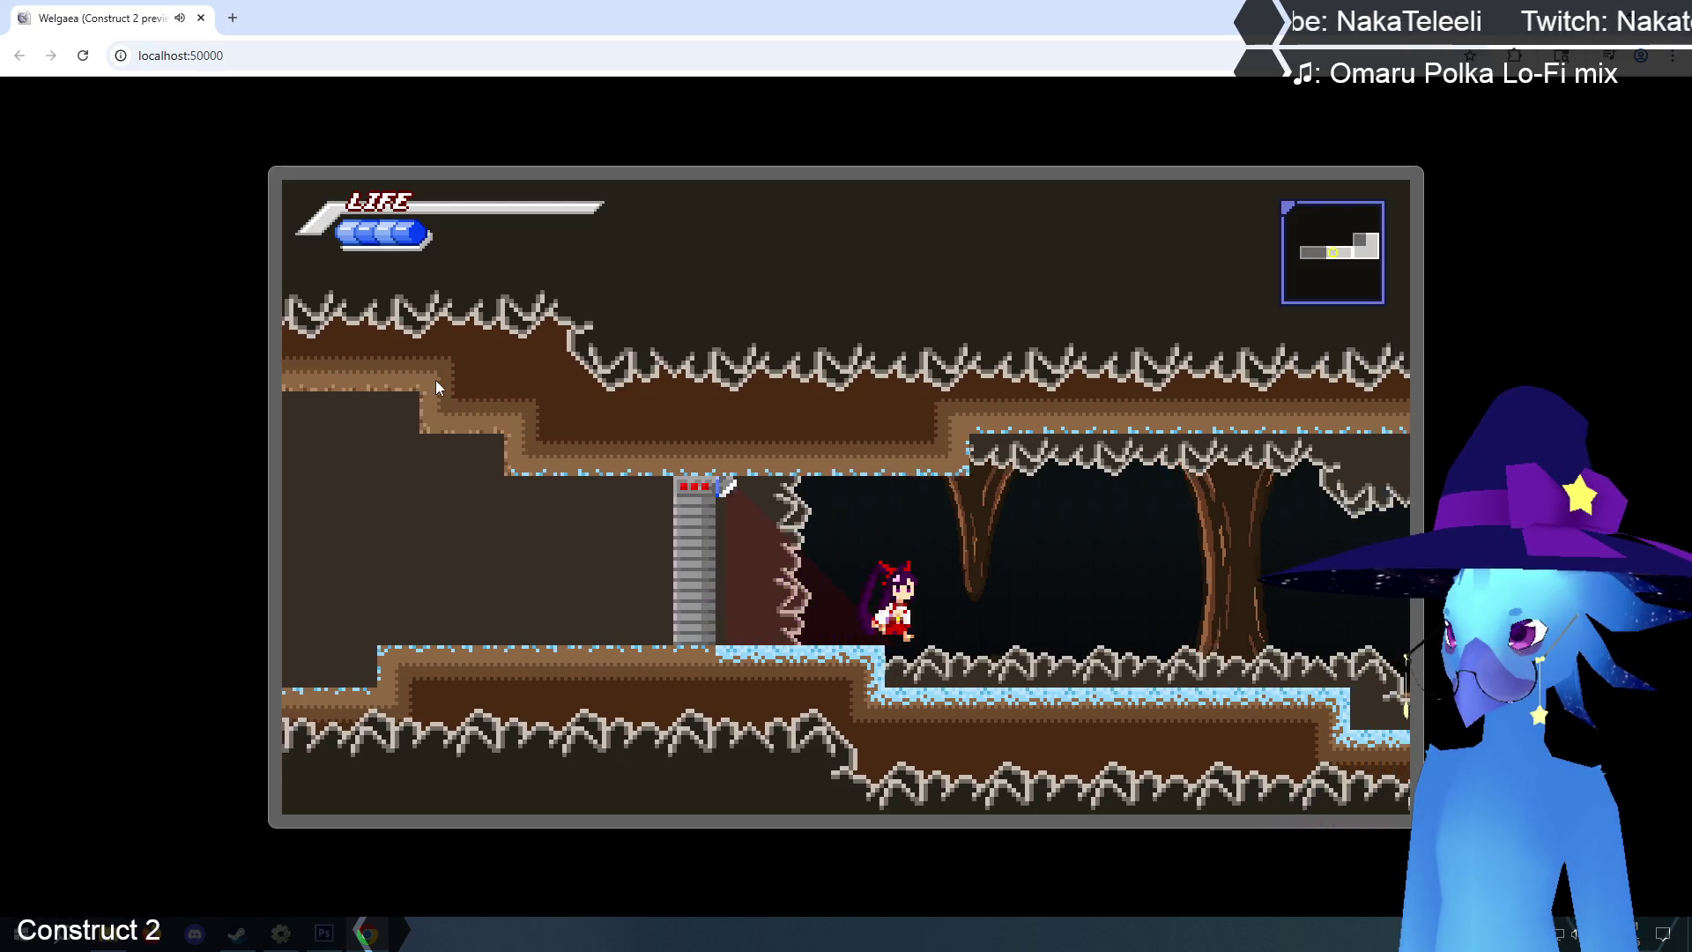
- Walk the character through the gate and jump up into the blue cave room
key("Left")
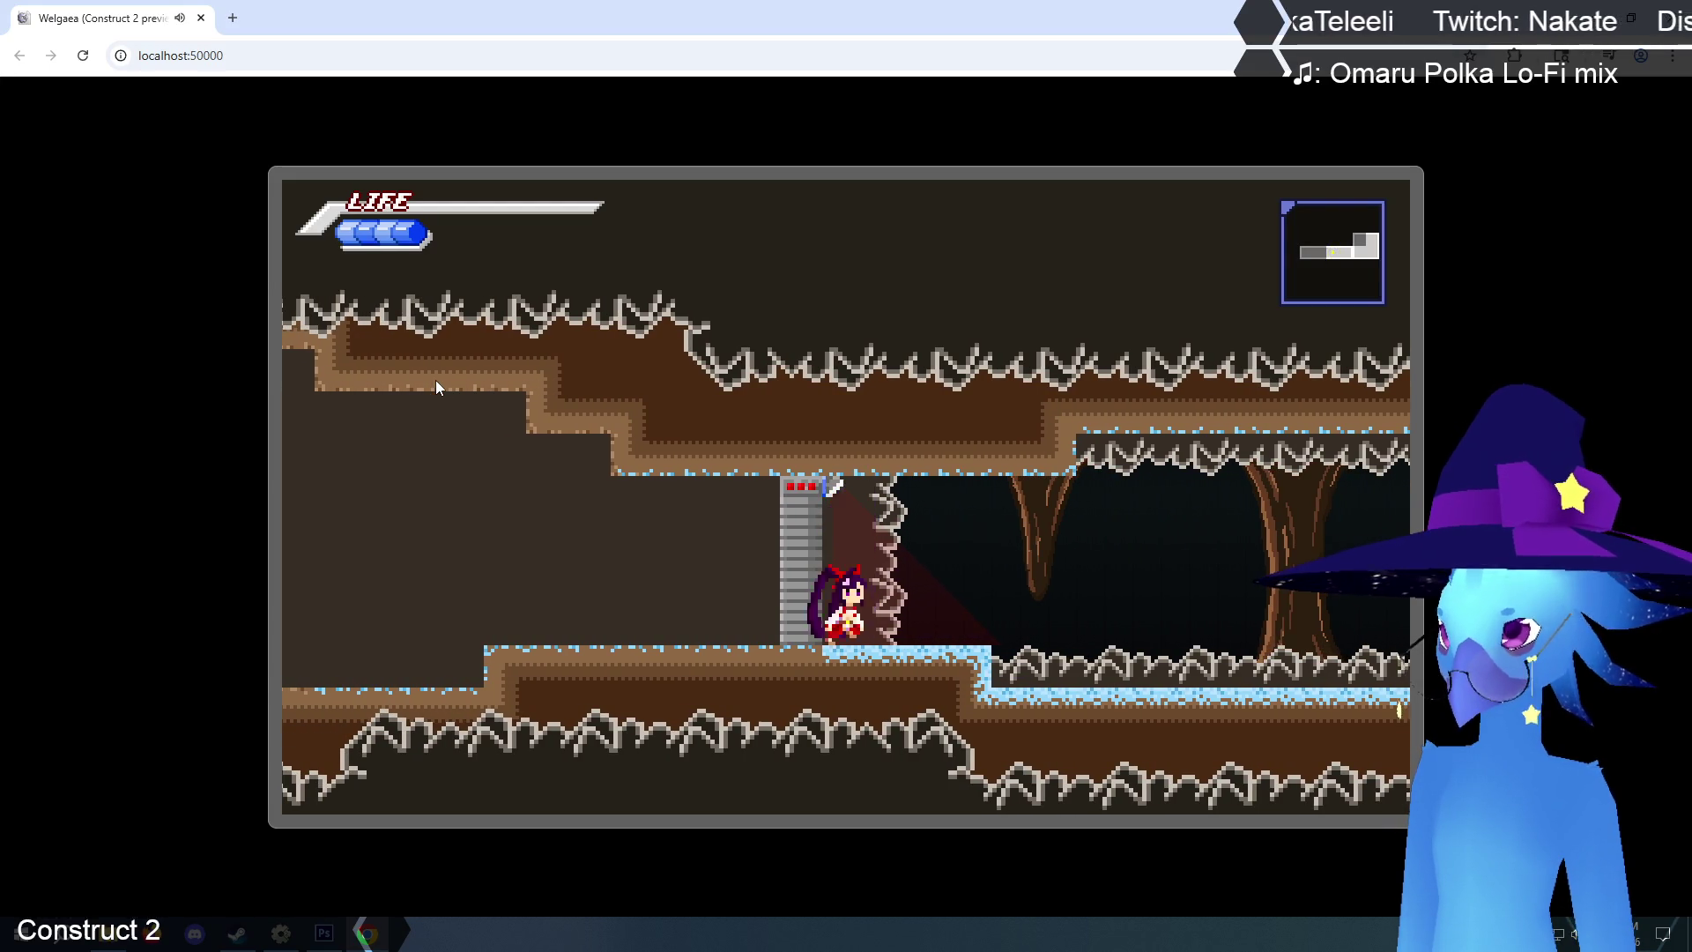
key("Right")
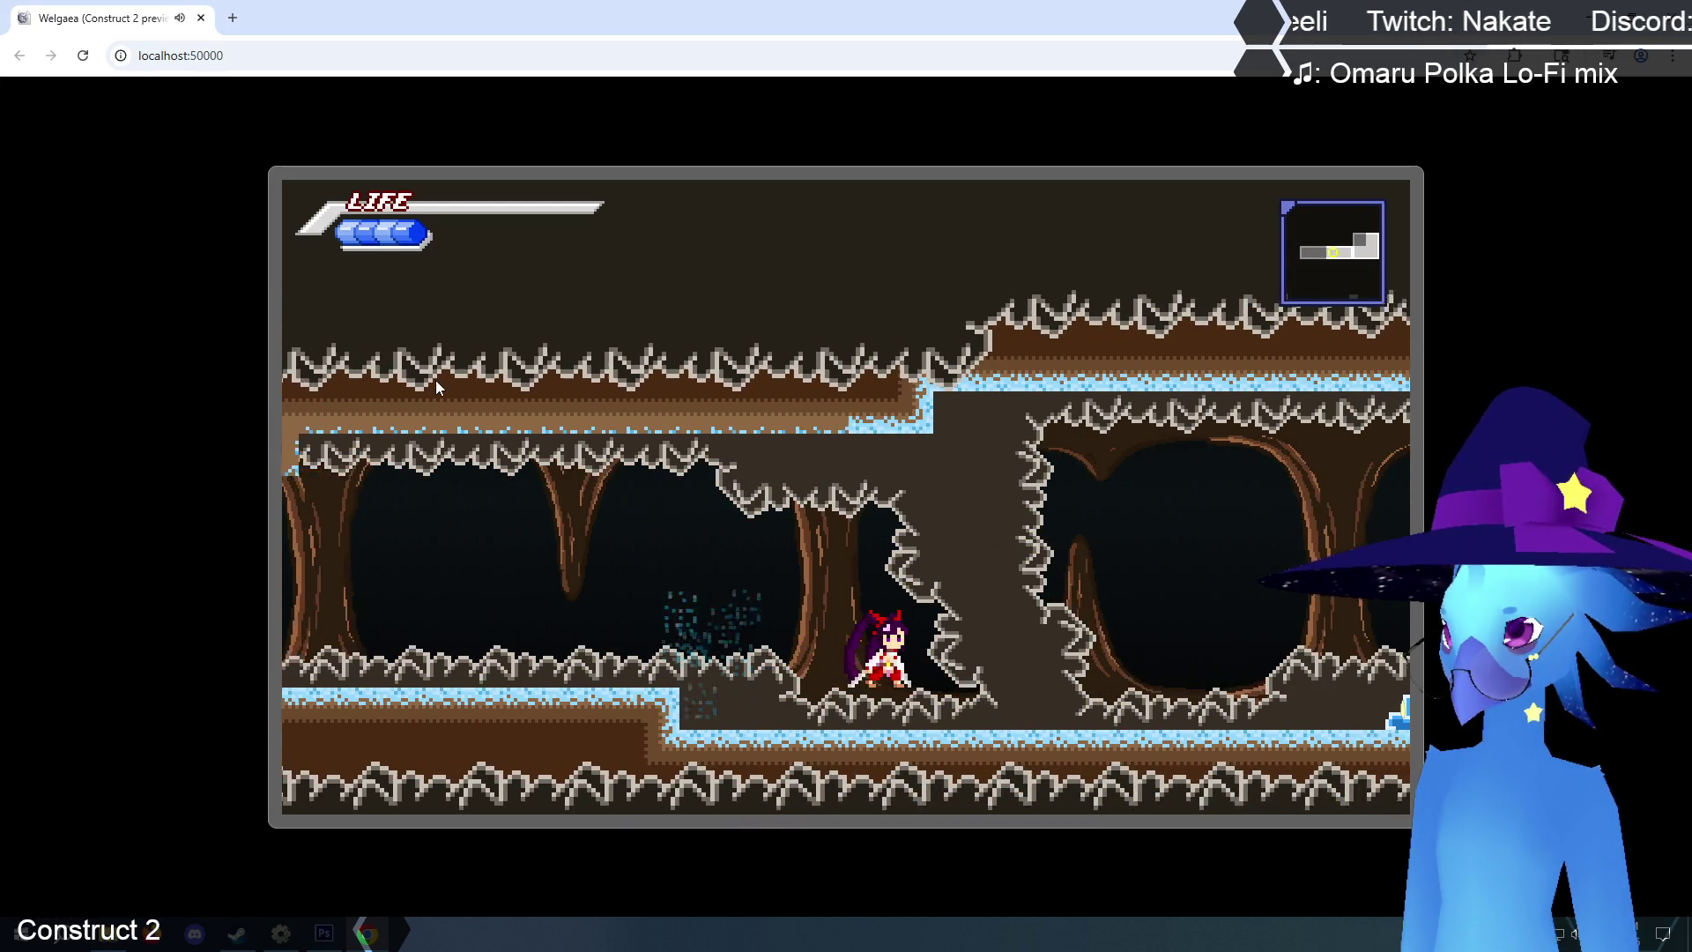
key("Right")
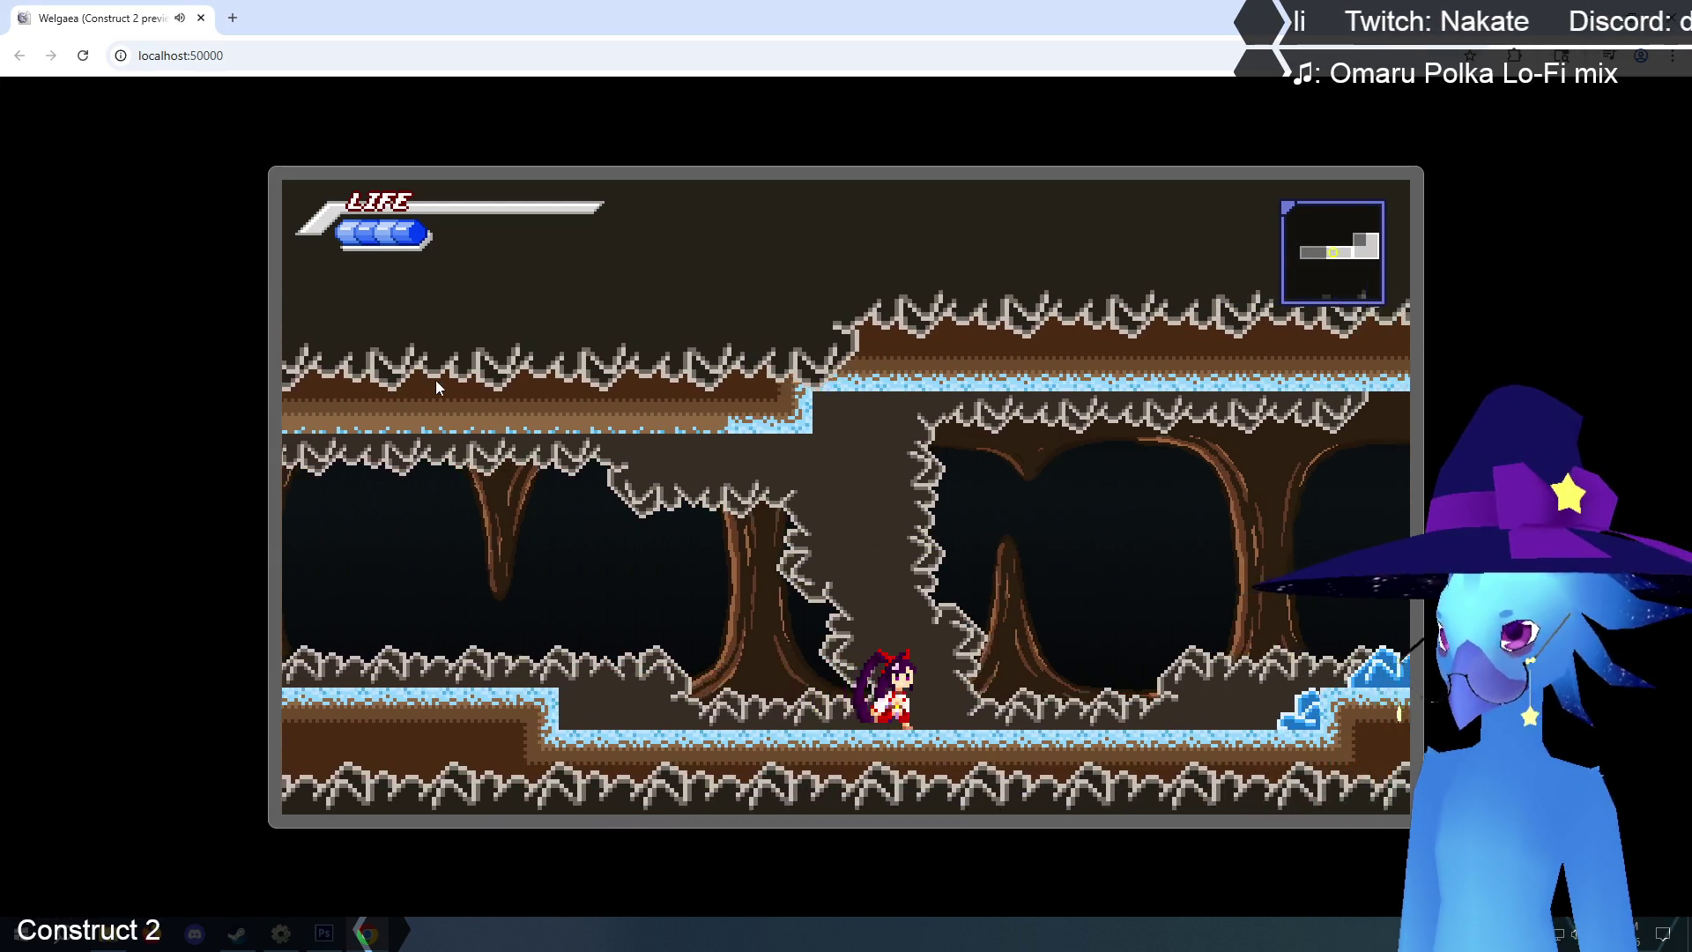
key("Up")
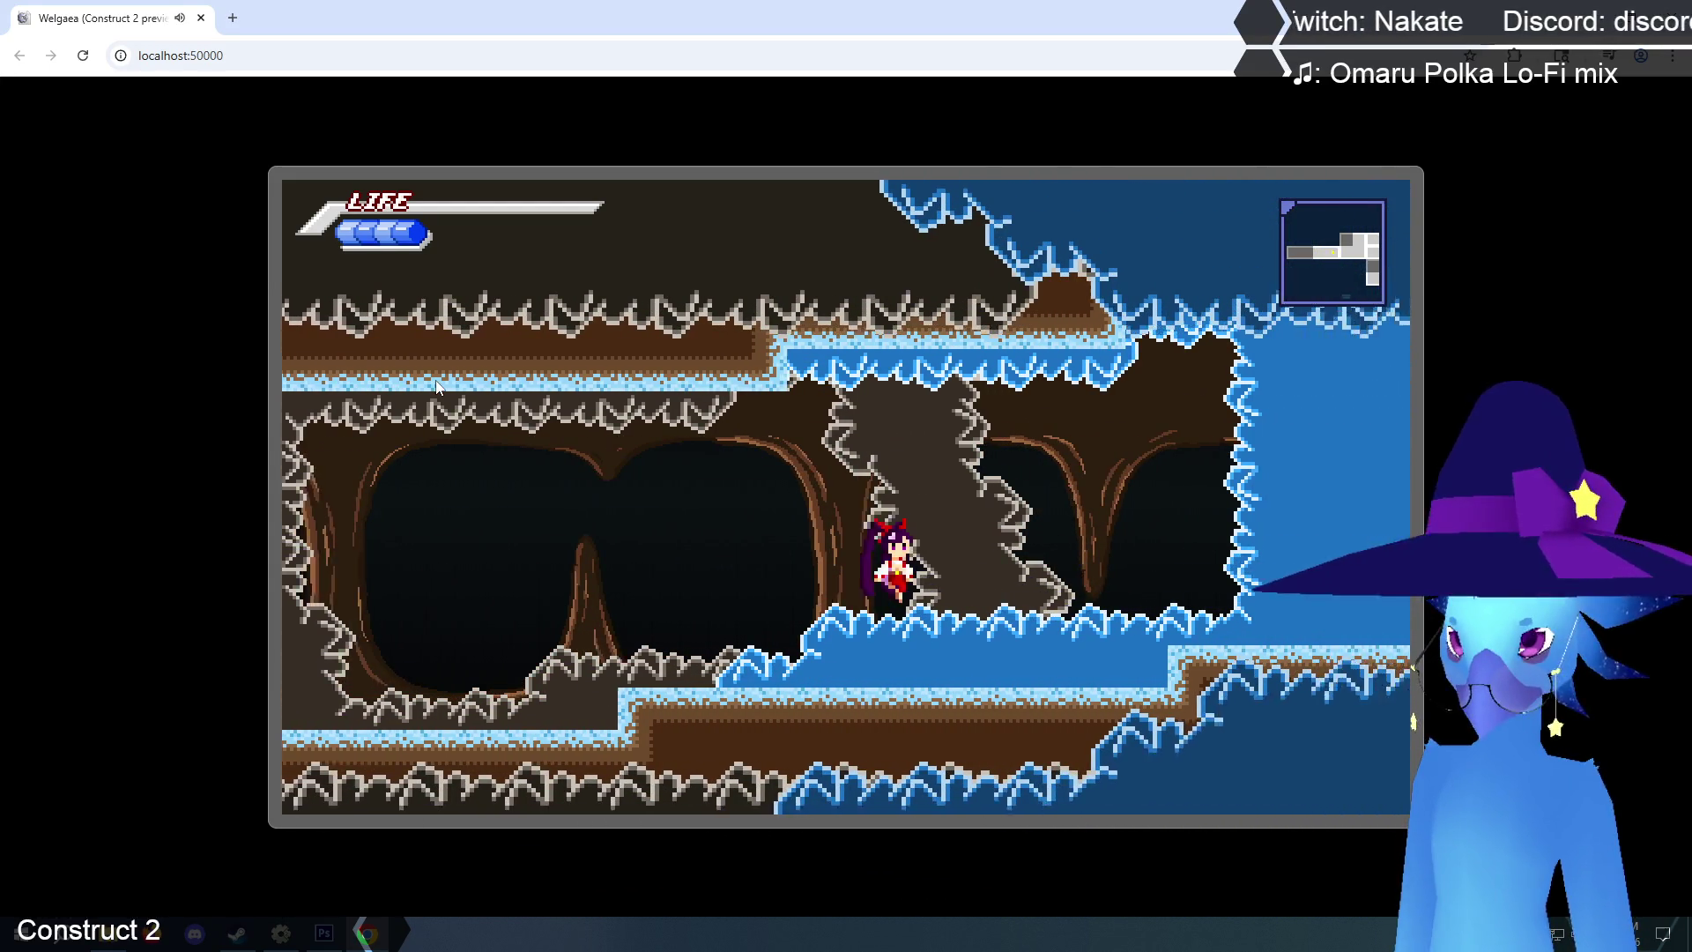
key("Right")
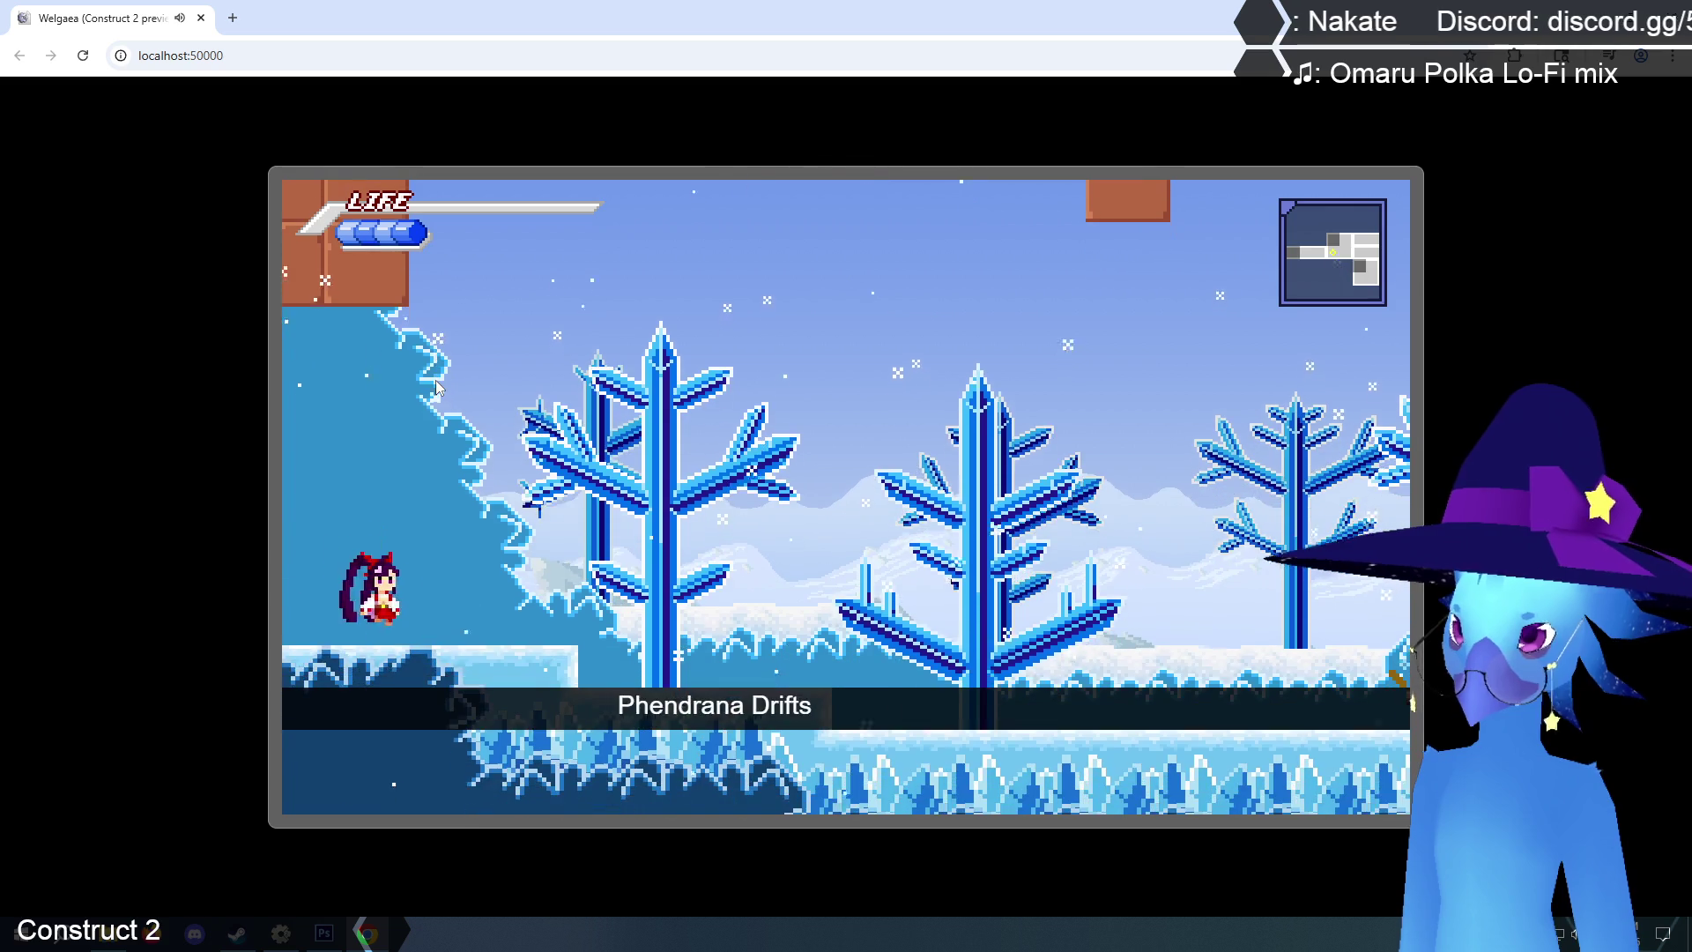
key("Left")
key("Left")
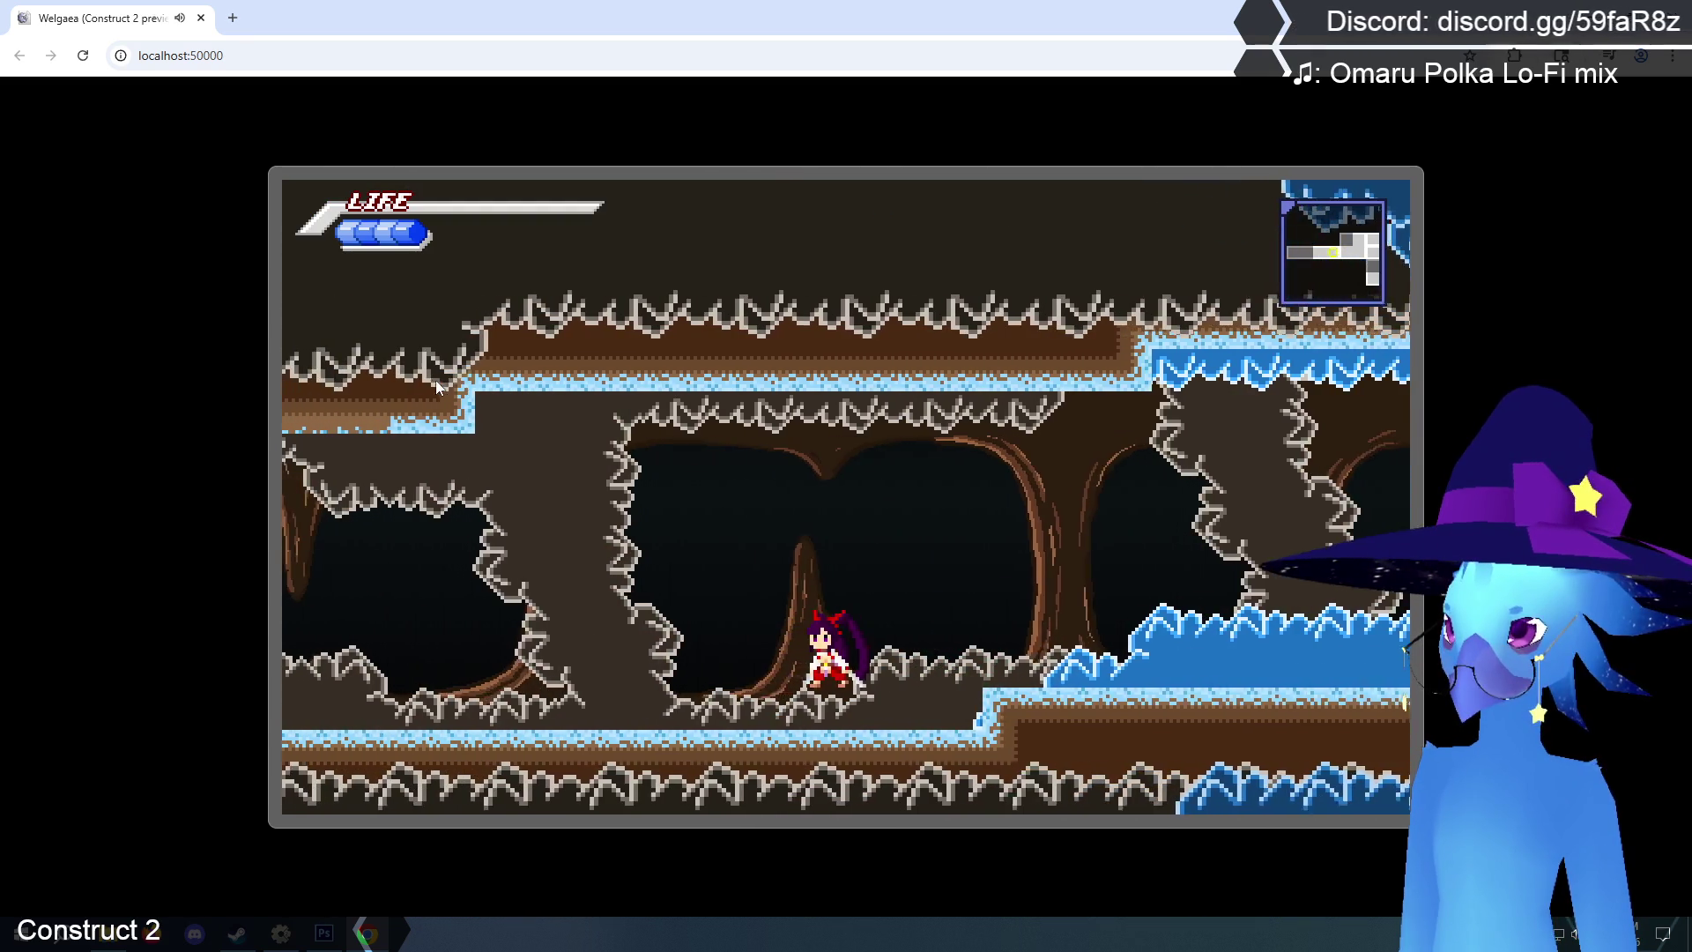
key("Left")
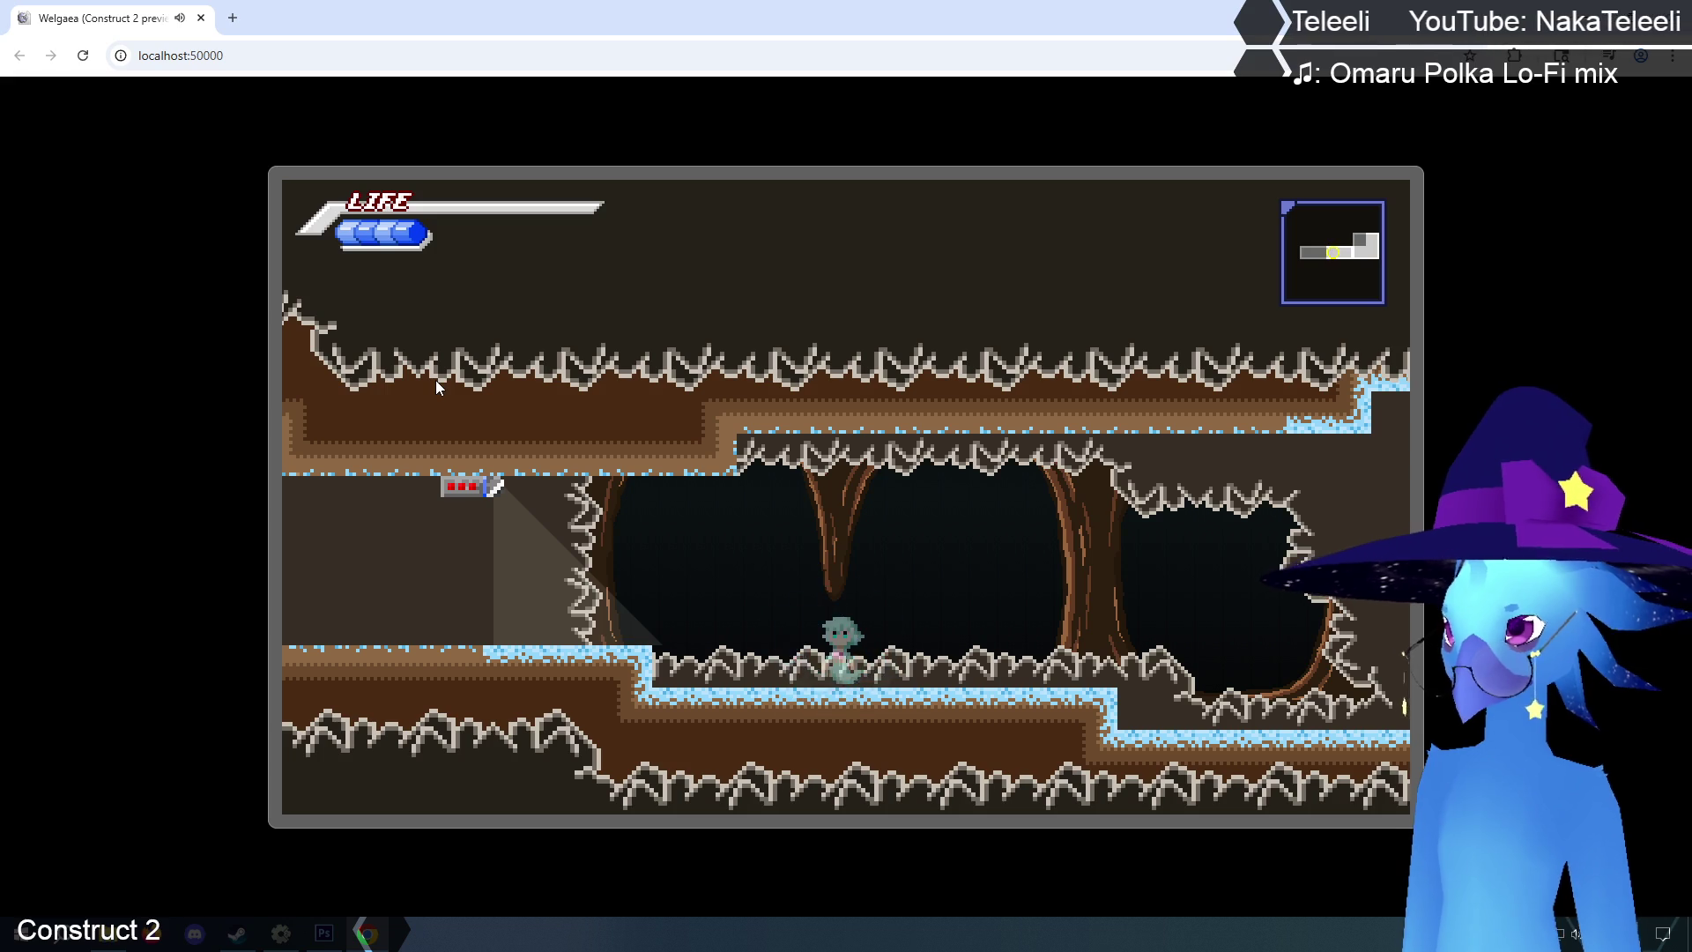
- Move the ghost character back and forth between the sky opening and the dark cave
key("Left")
key("Right")
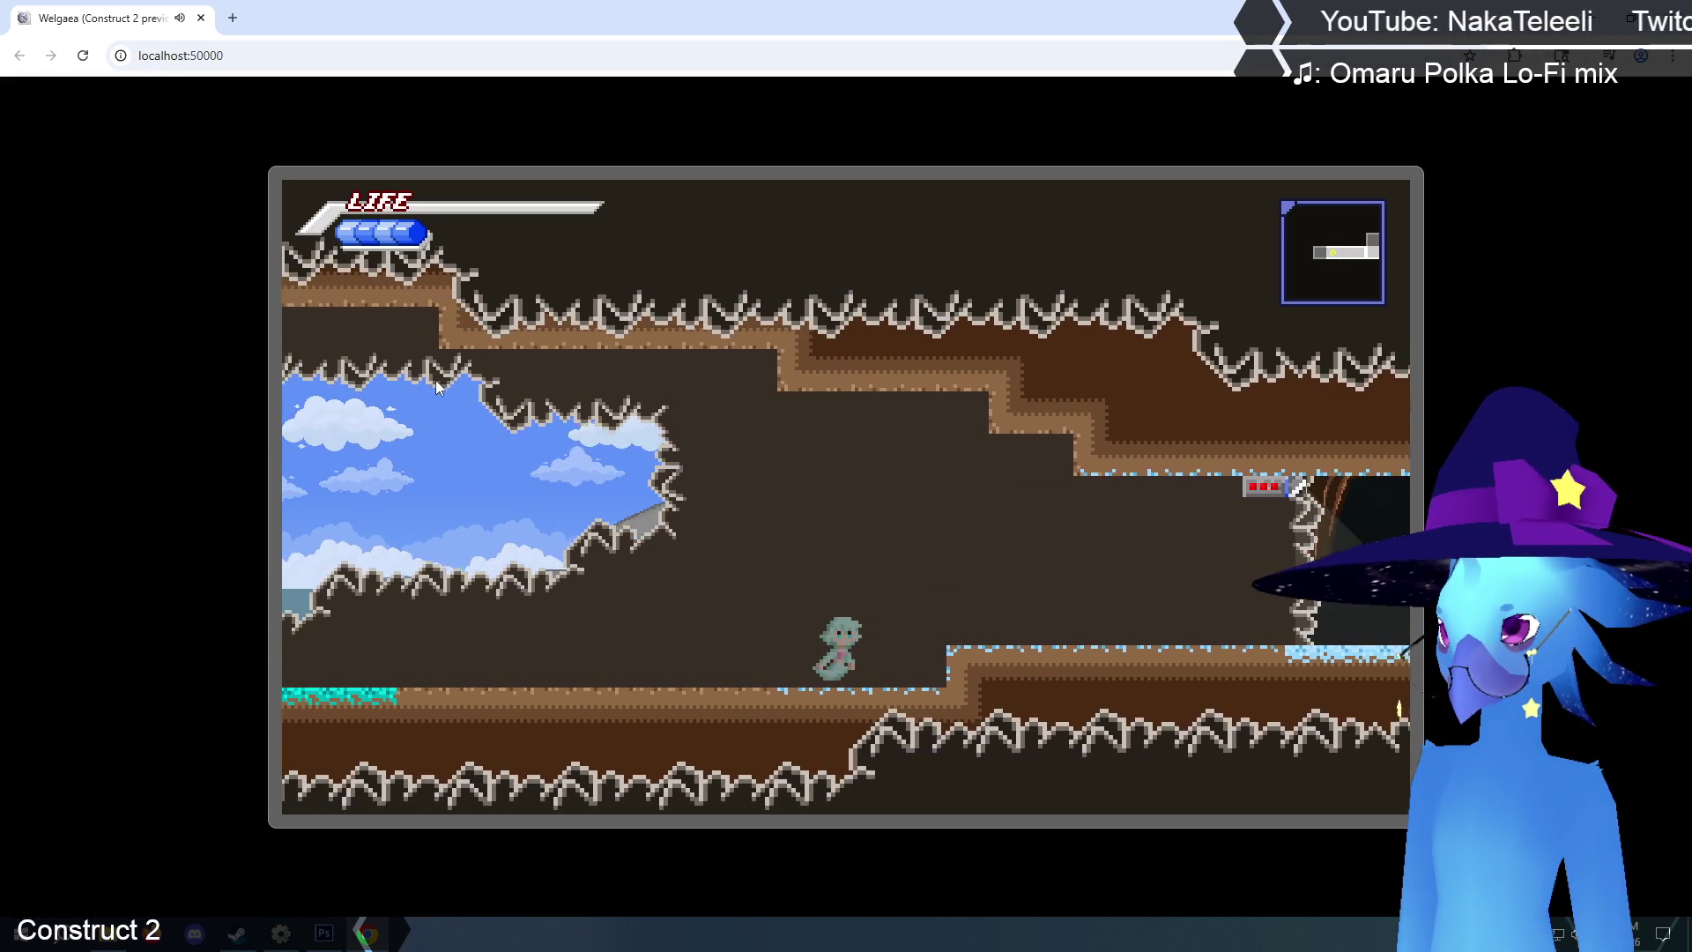
key("Left")
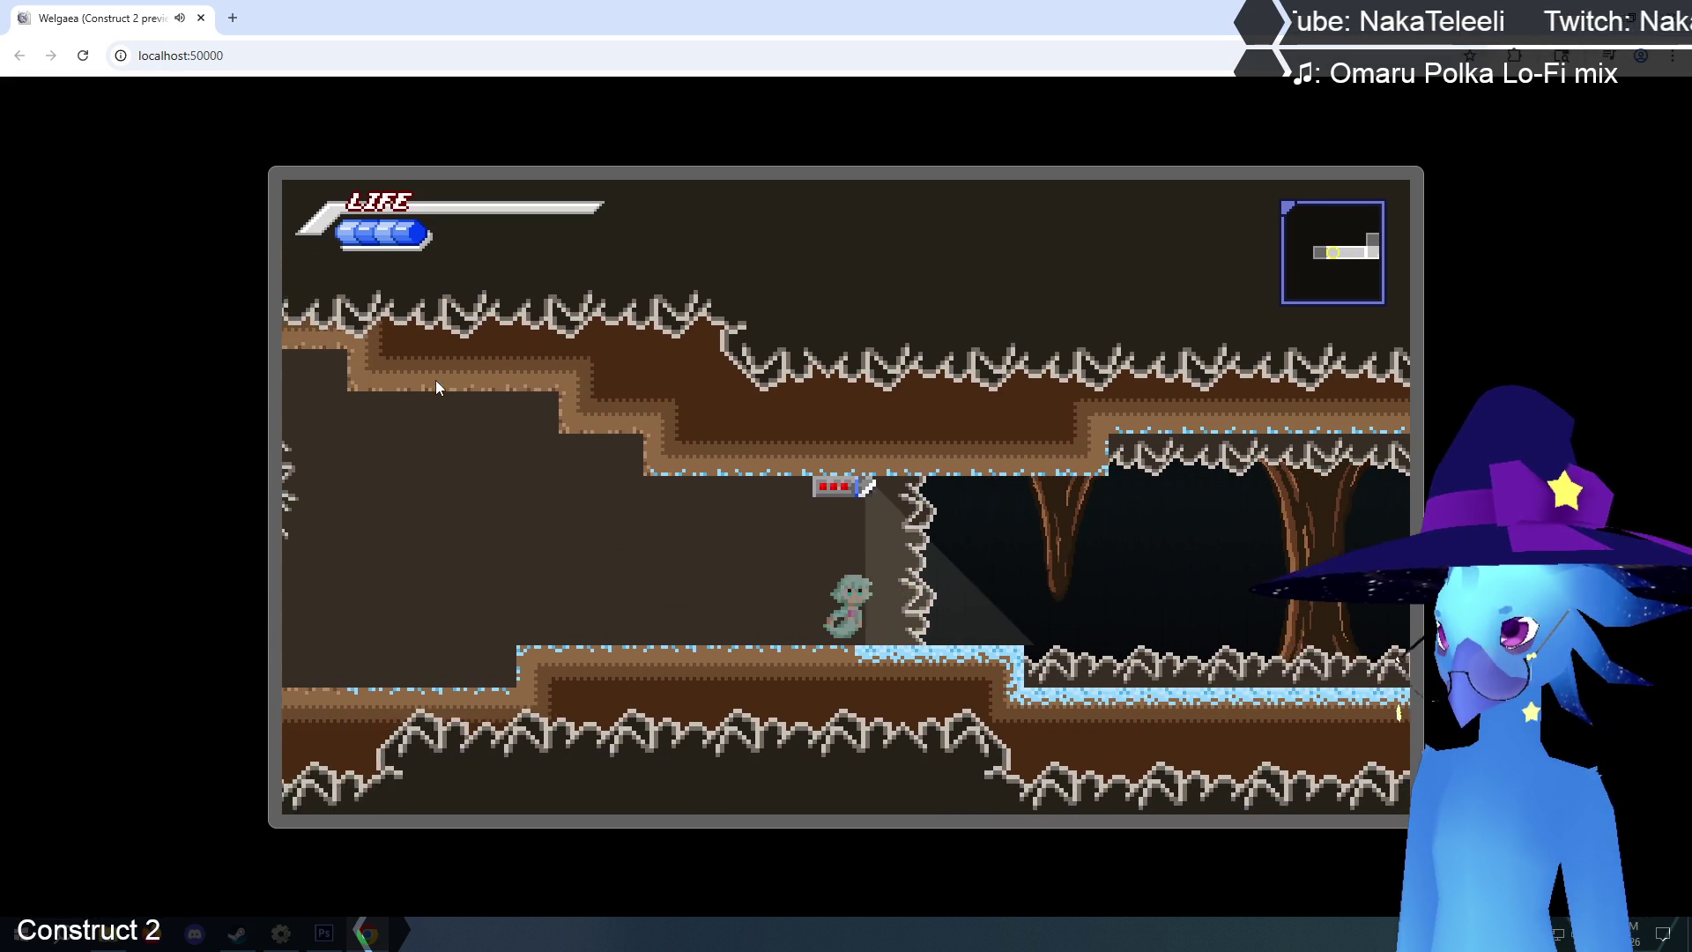
key("Right")
key("Left")
key("Left")
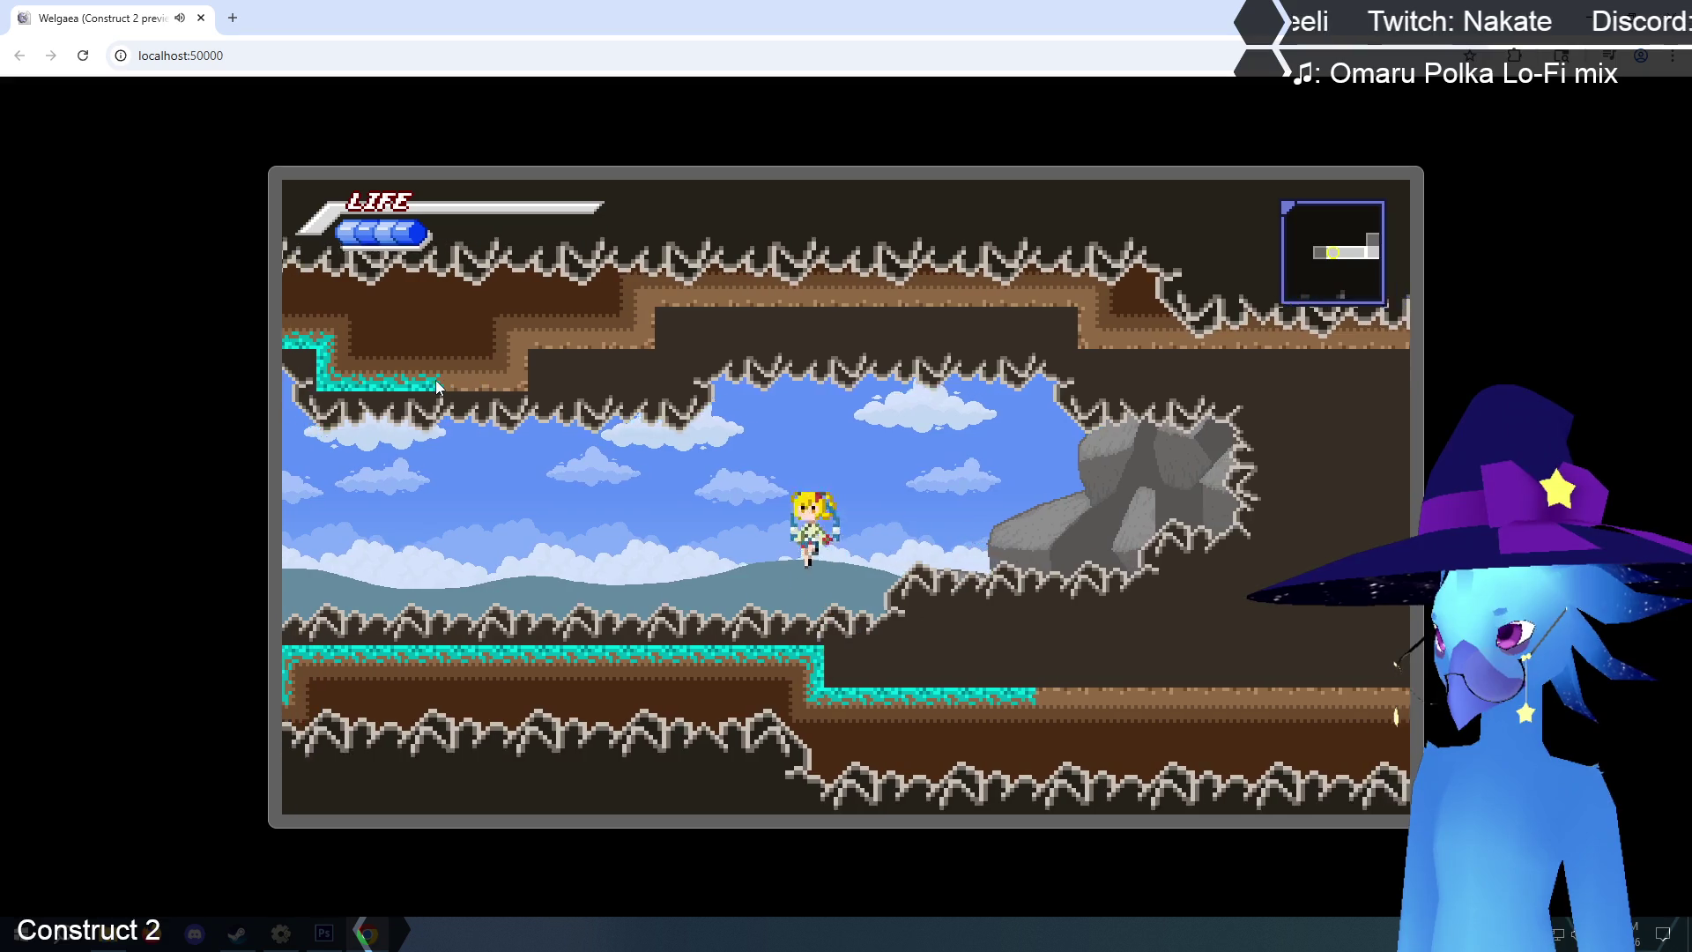
- Switch to the red-clad character, run left into the next cave and climb the shaft
key("Right")
key("Right")
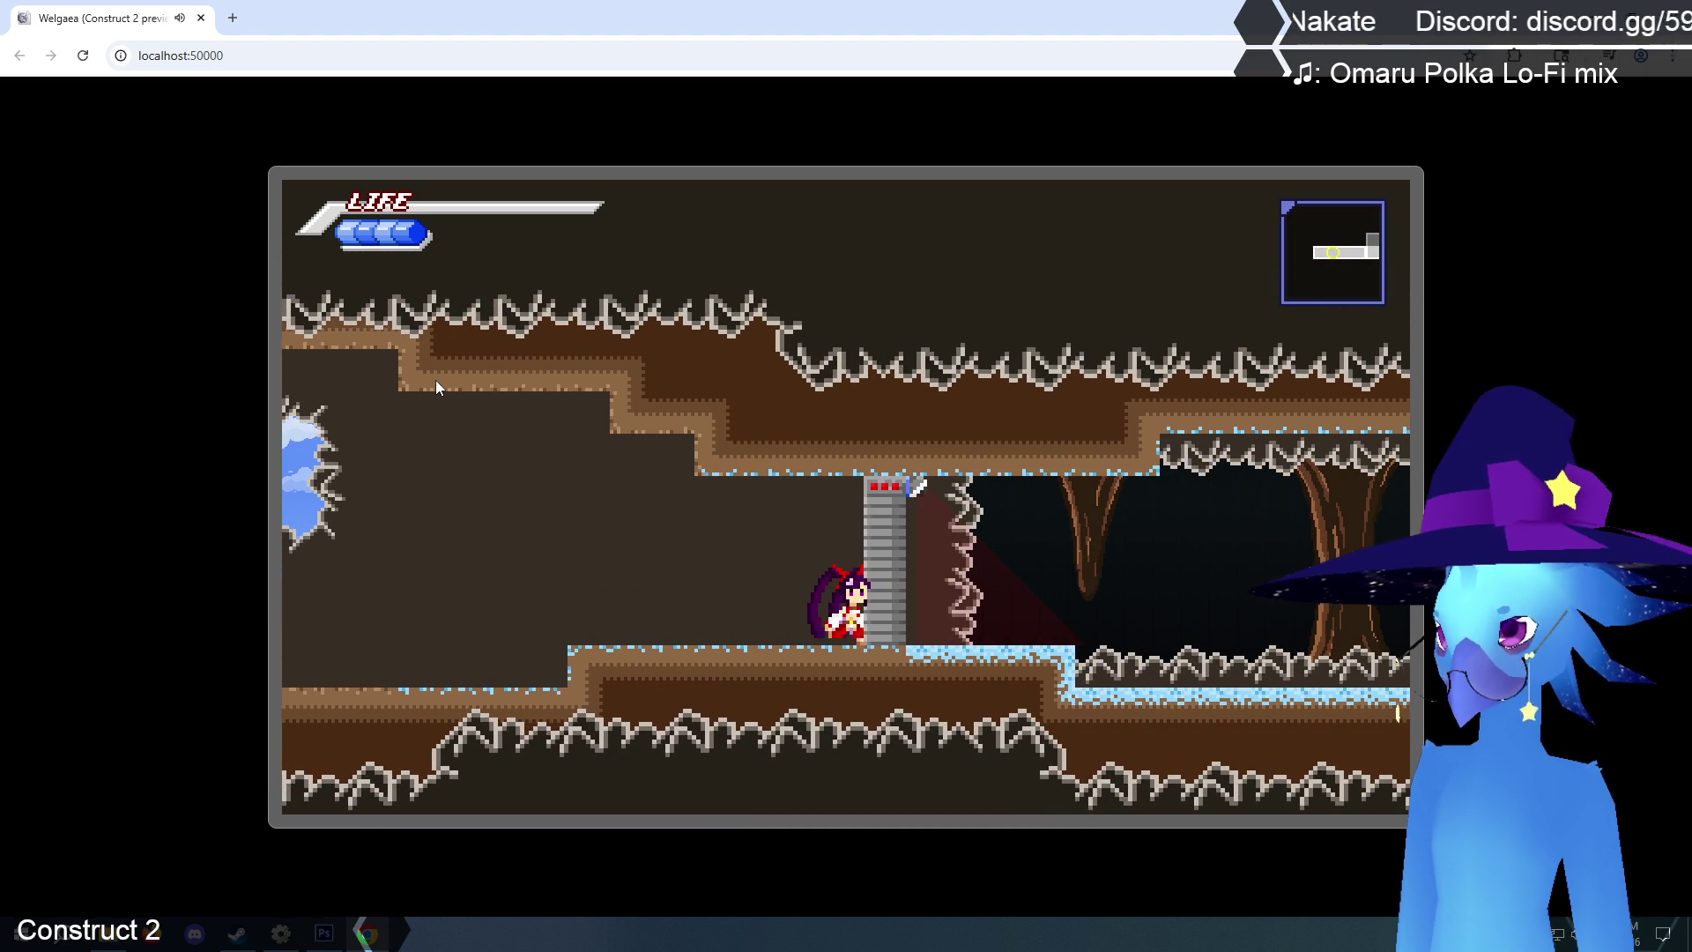
key("Left")
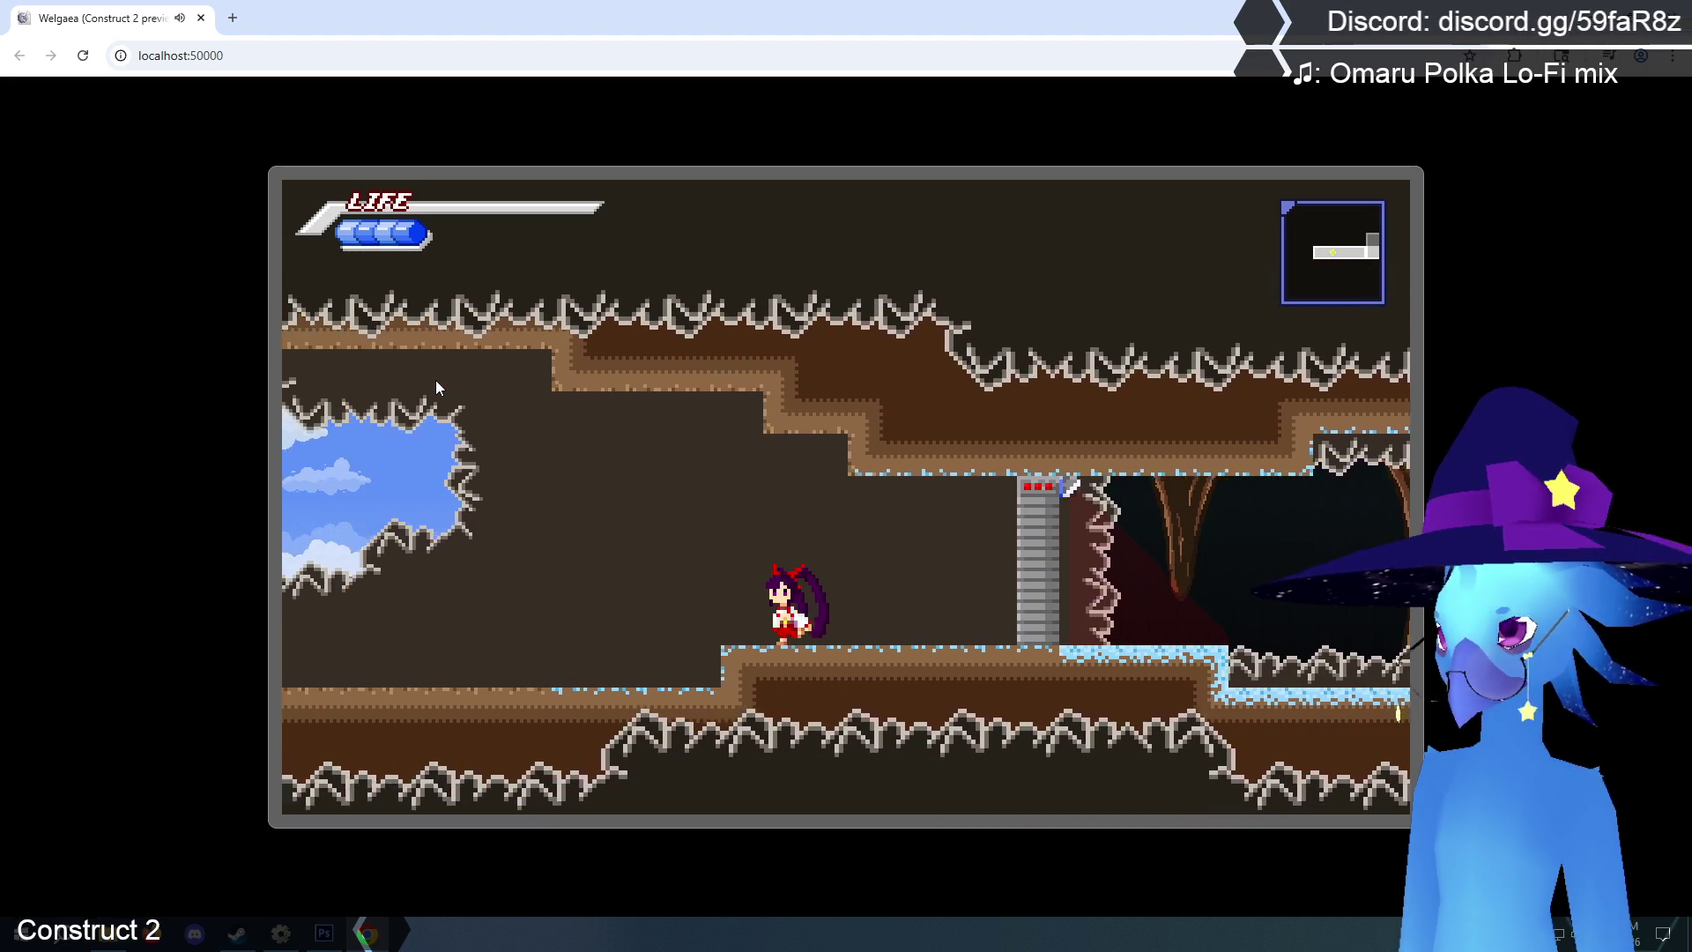
key("Left")
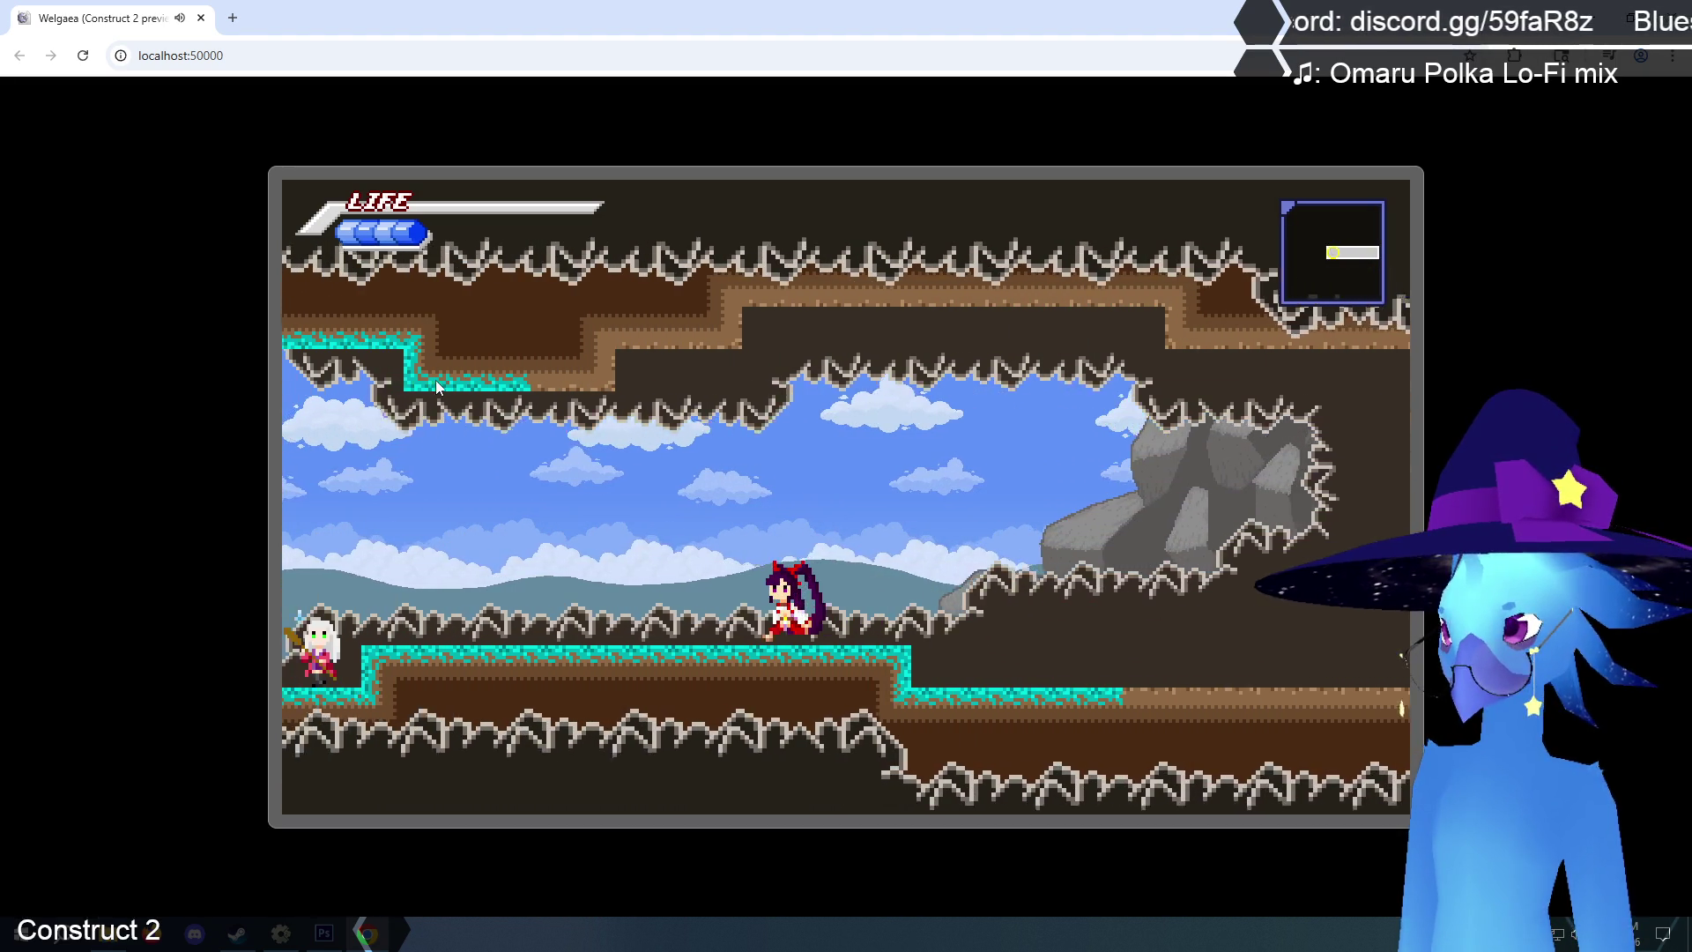
key("Left")
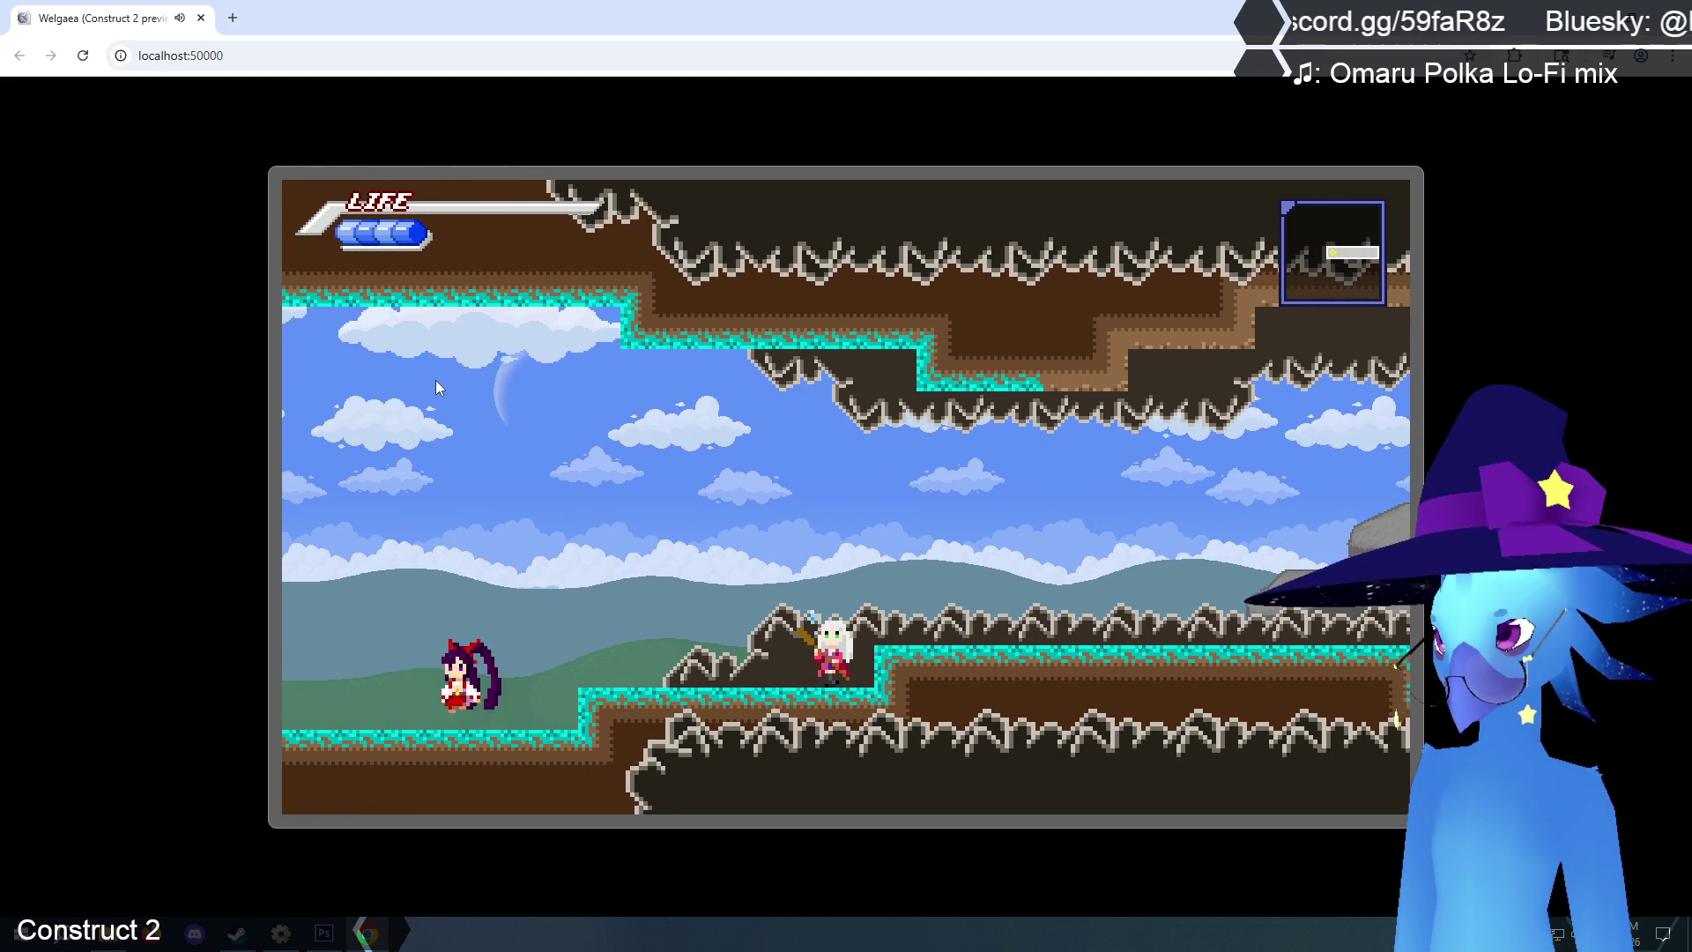
key("Left")
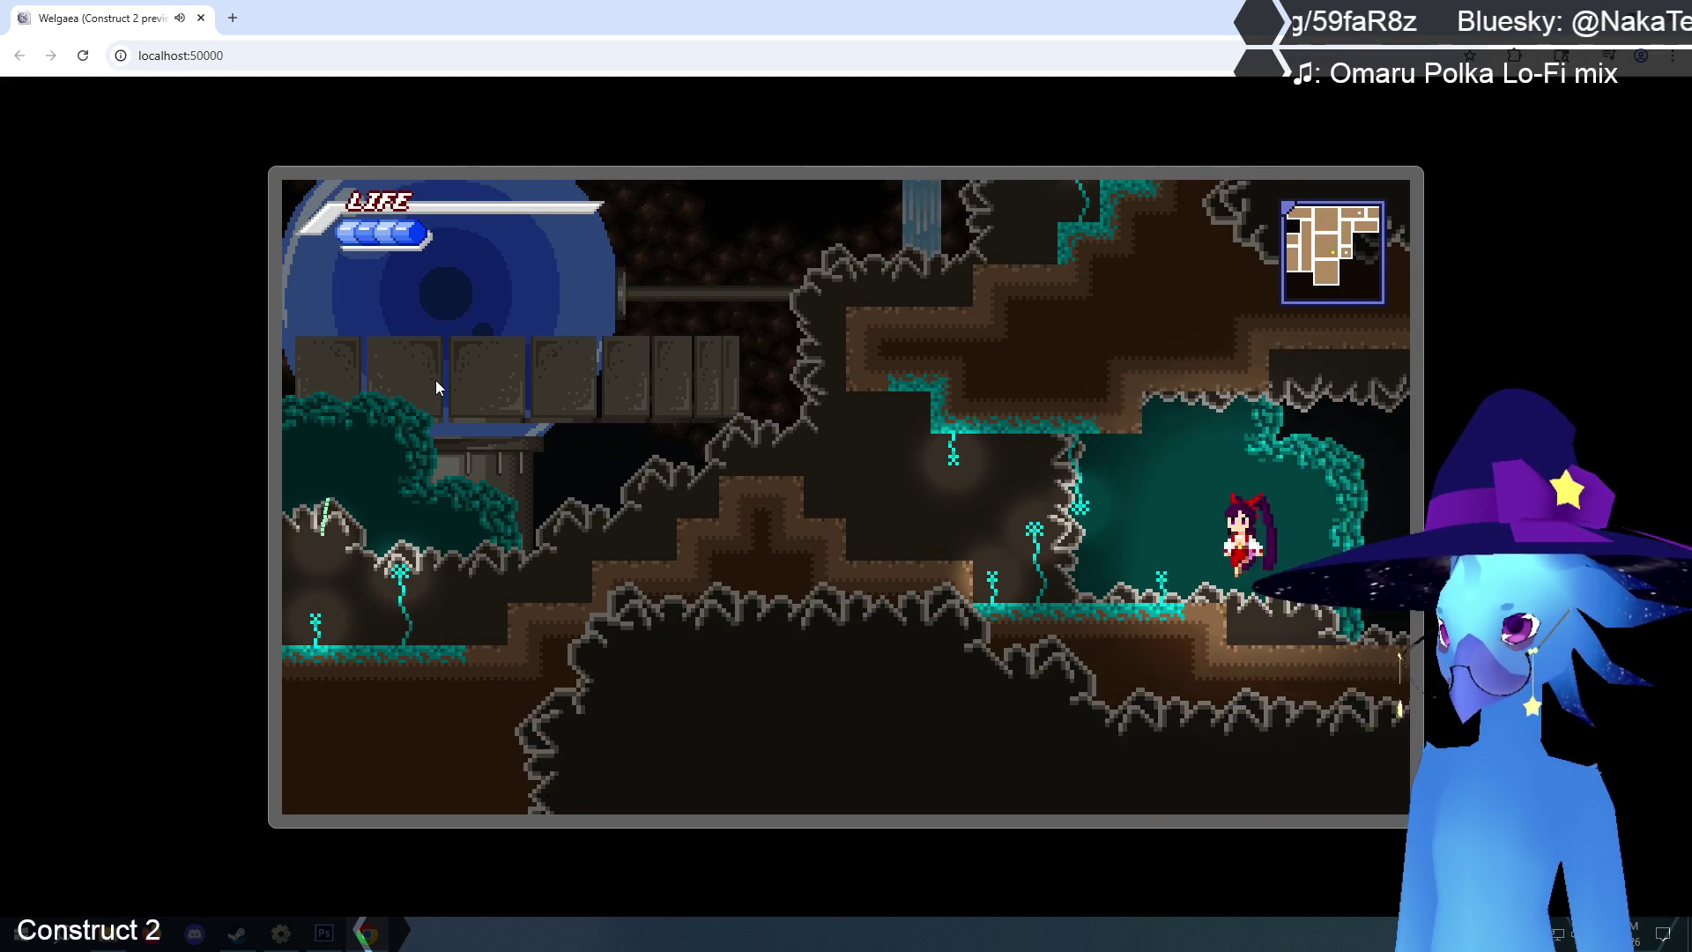
key("Up")
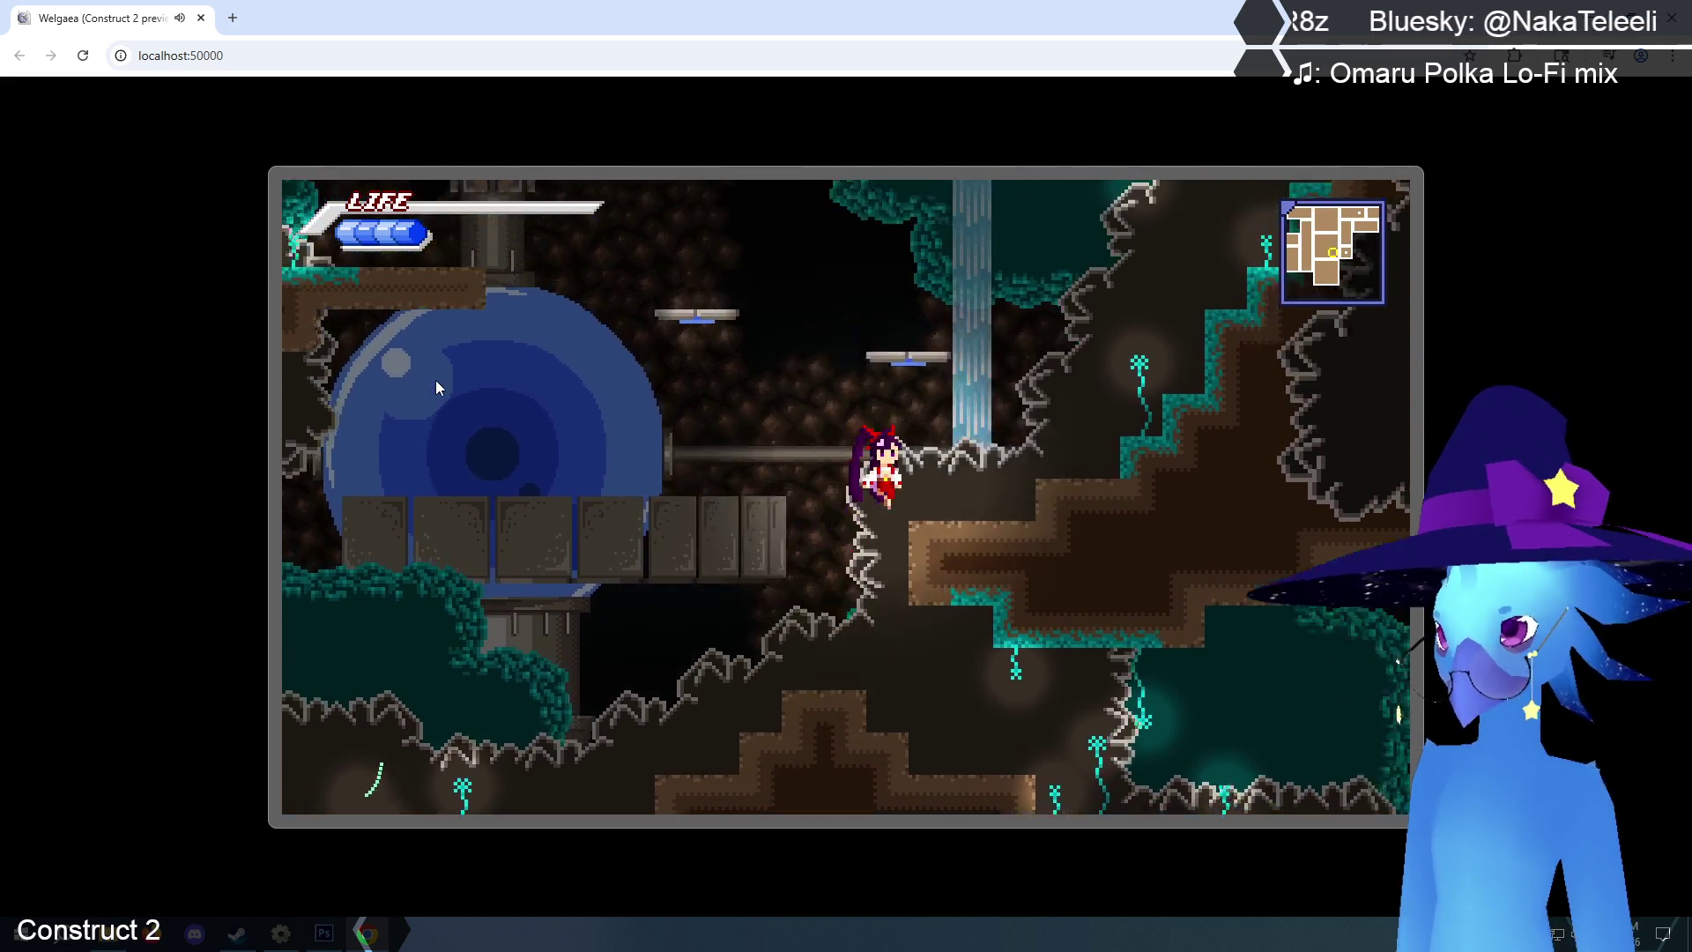
key("Right")
- Pause the game, exit to the title screen and load a save file
key("Escape")
key("Down")
key("z")
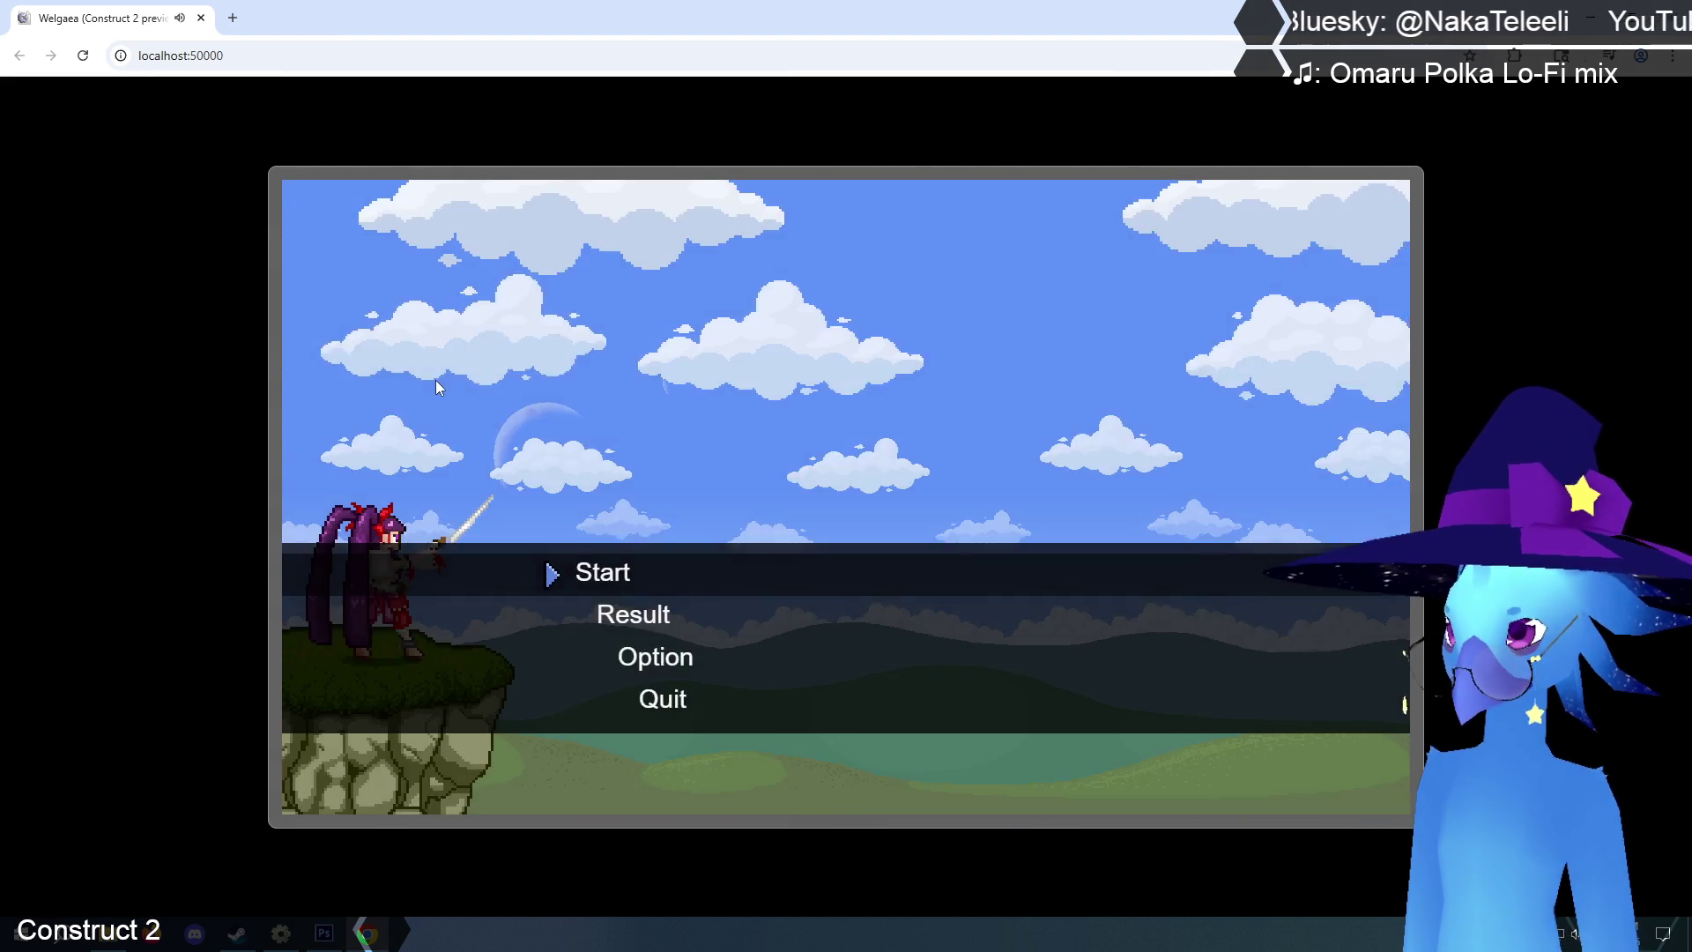
key("z")
key("z")
- Run right through the ice forest, jumping up among the ice trees
key("Right")
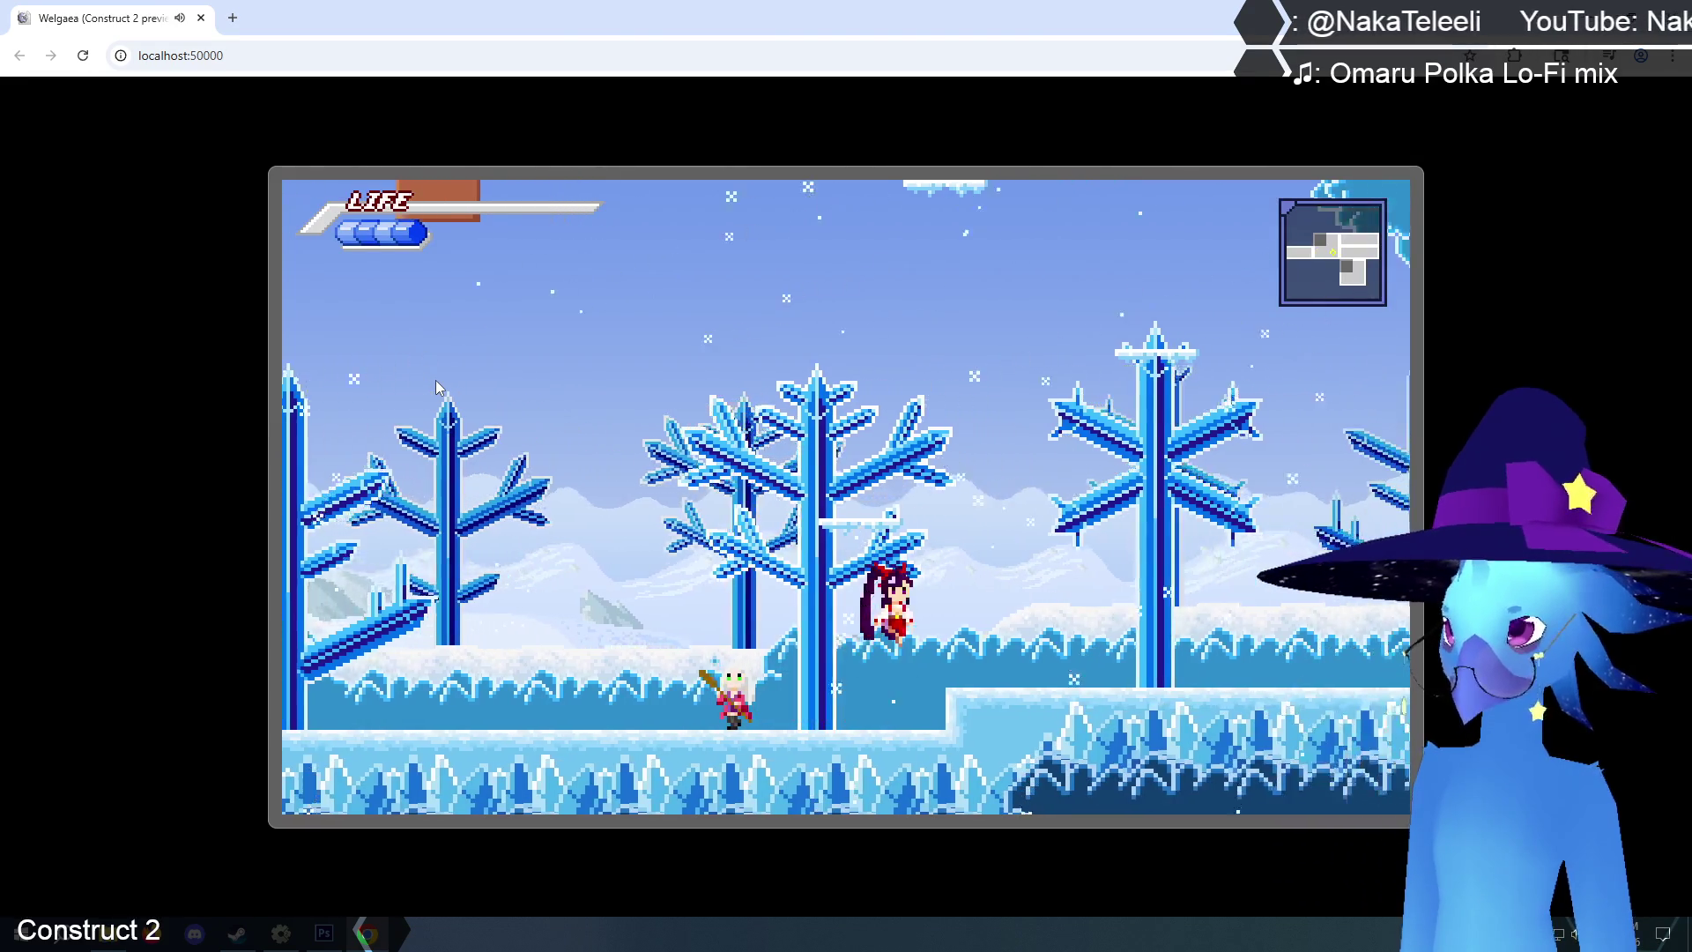
key("Right")
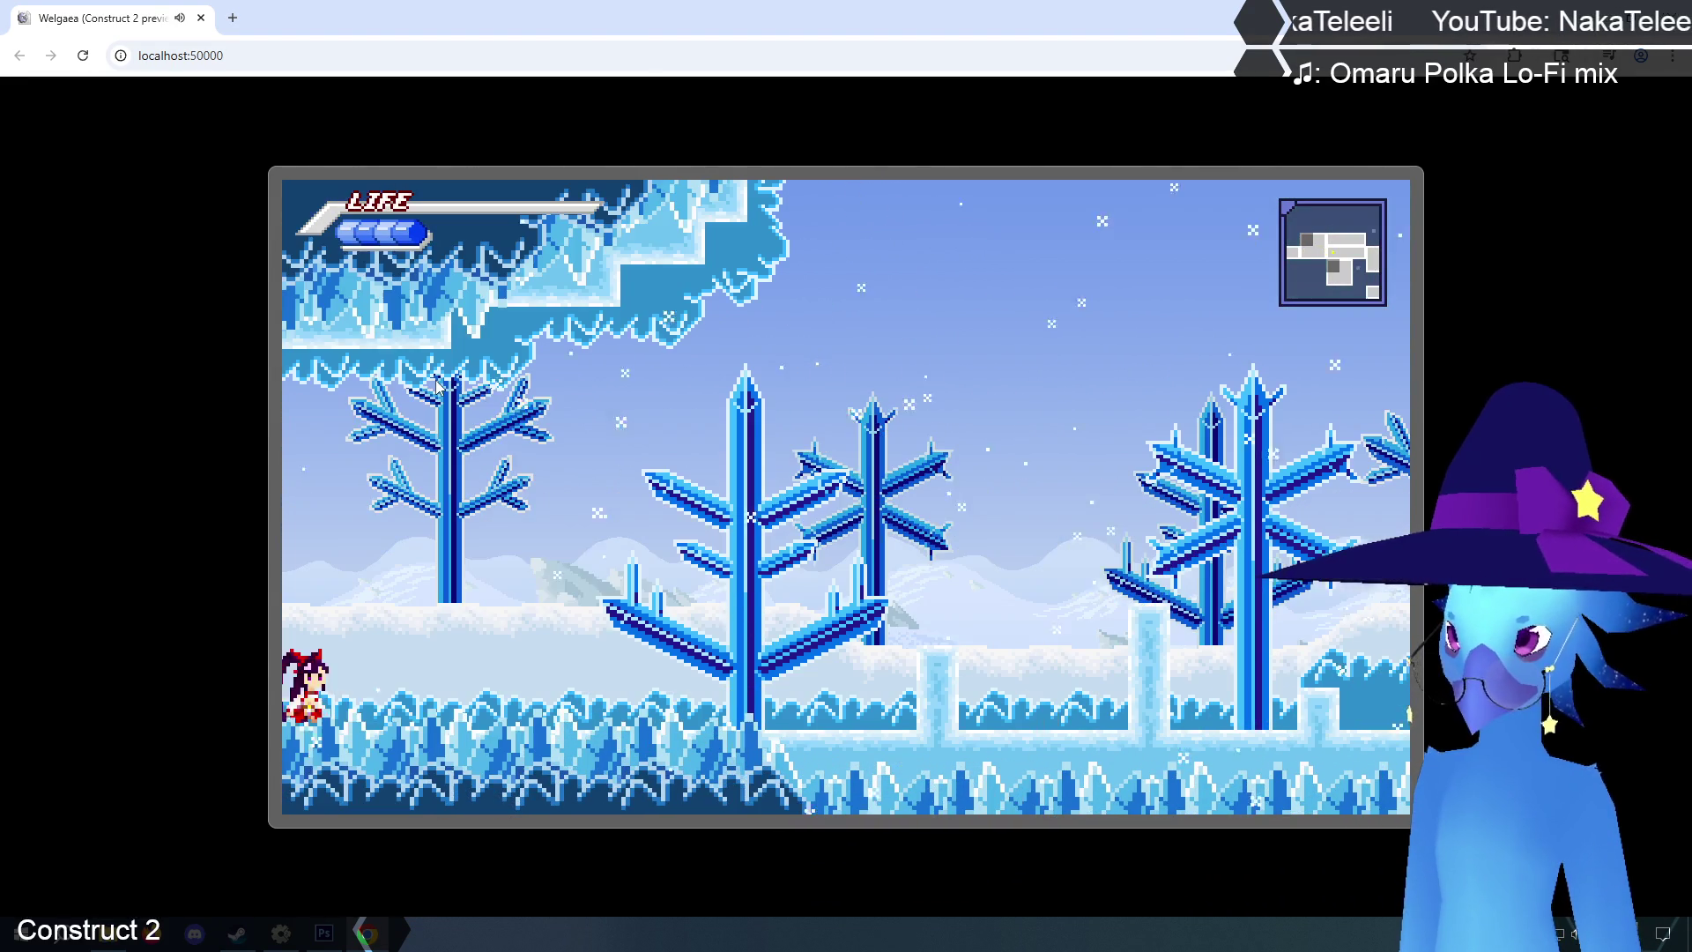
key("Right")
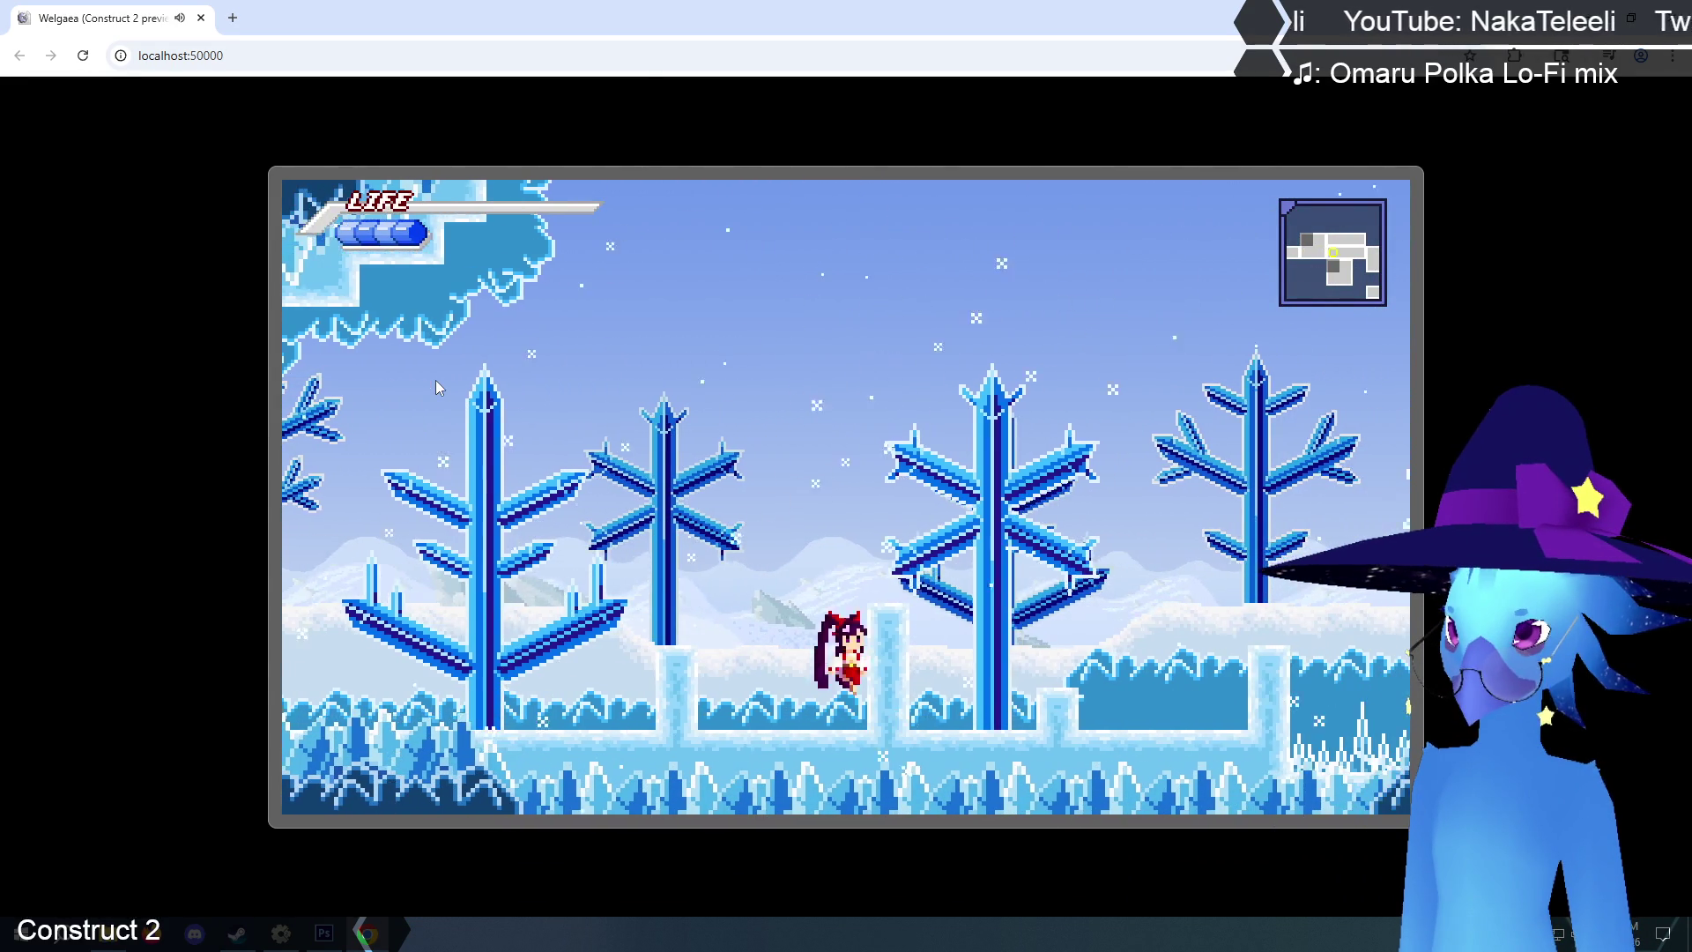
key("z")
key("Right")
key("z")
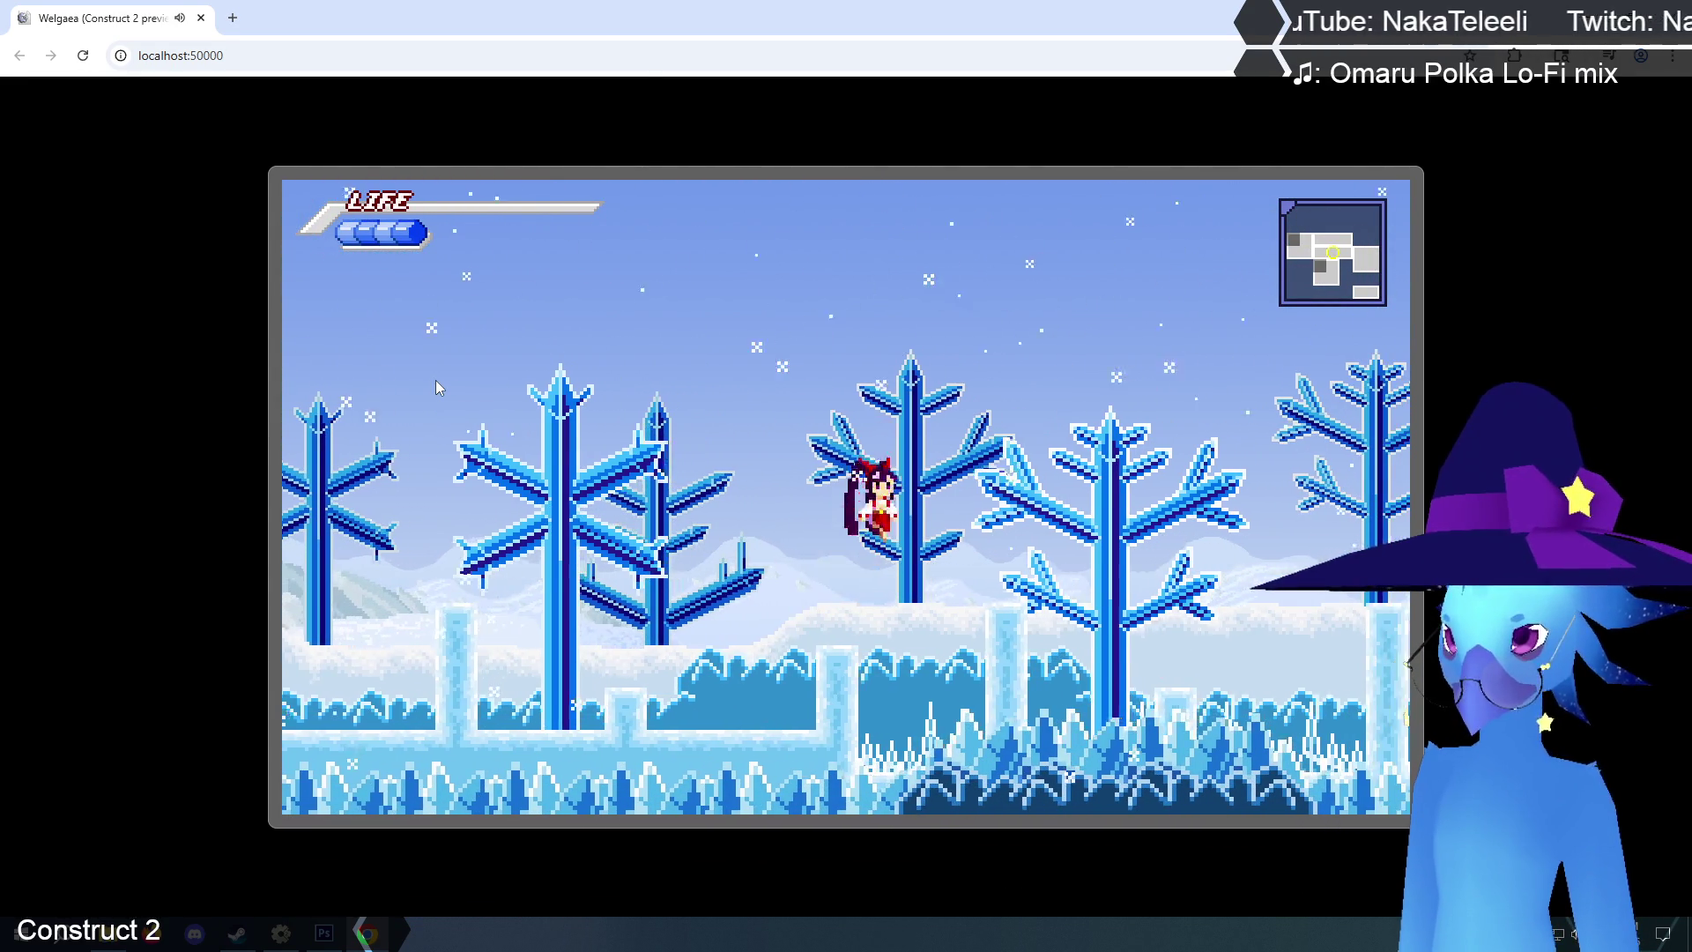
key("Right")
key("z")
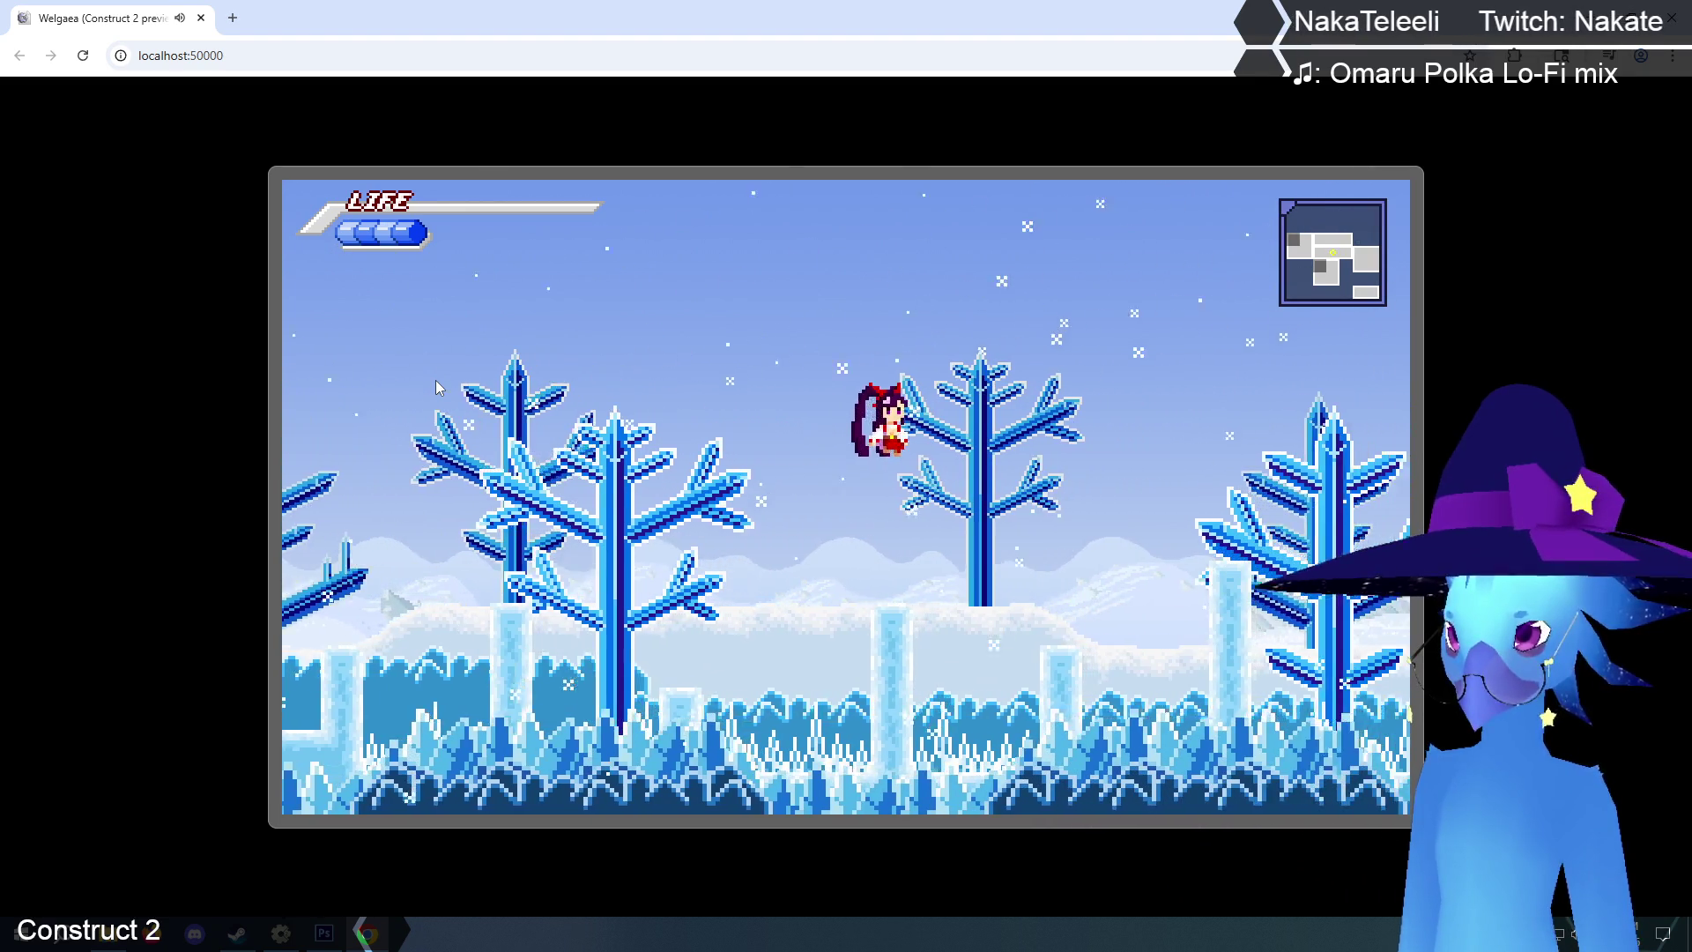
key("Right")
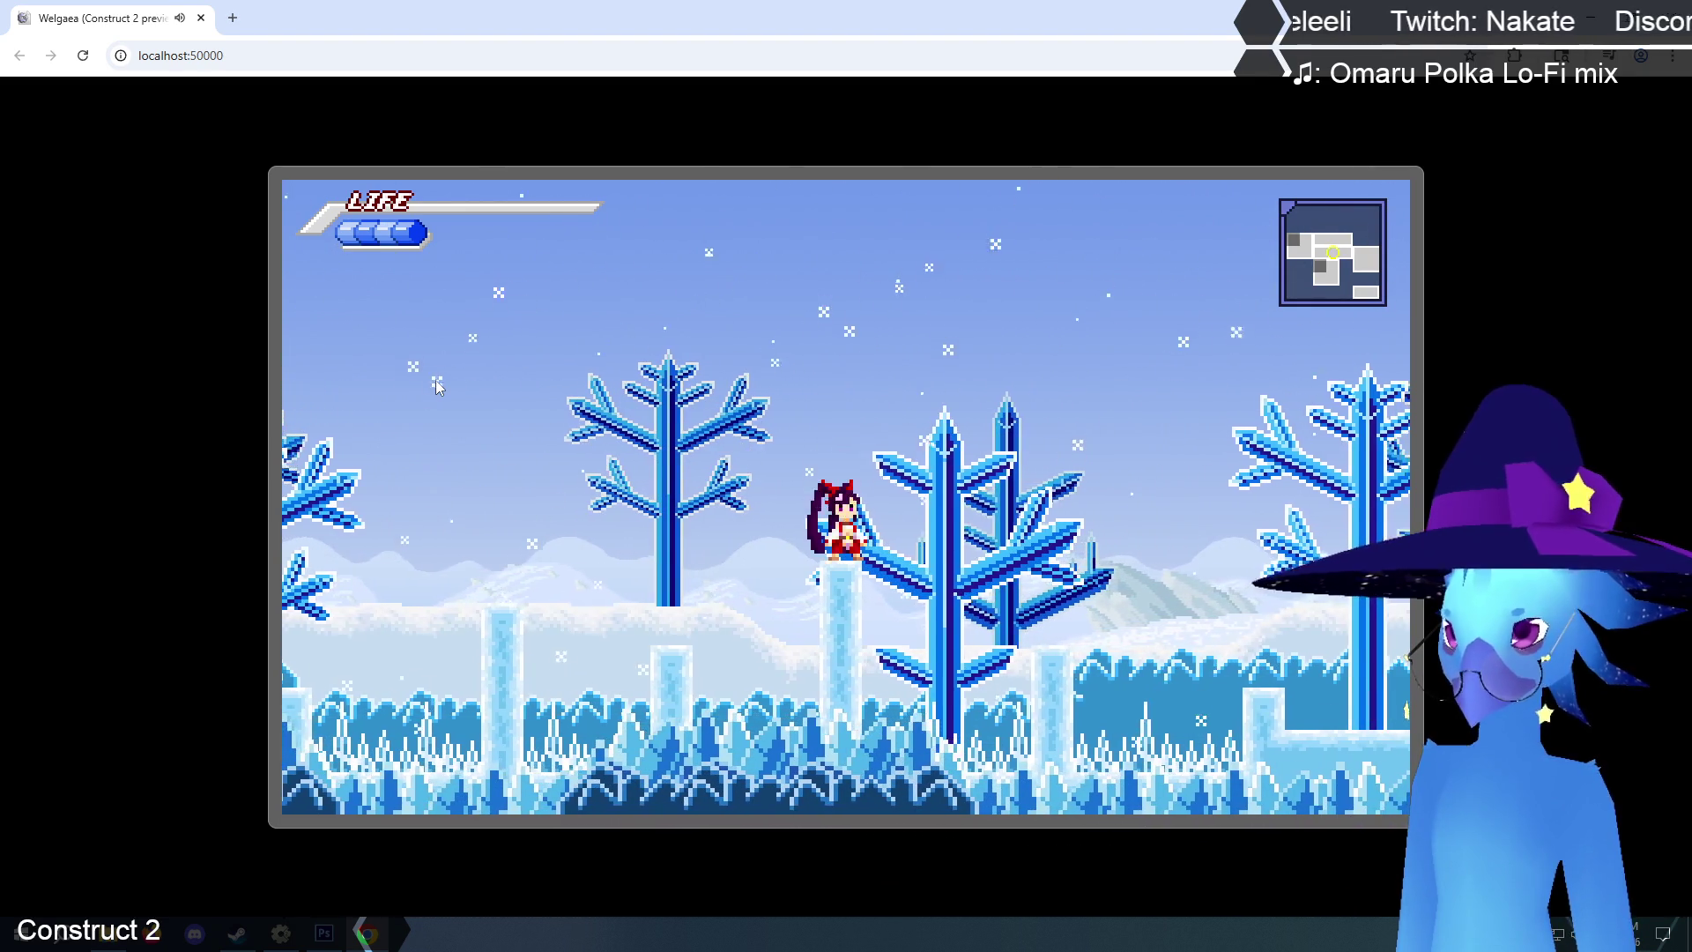
key("z")
key("Right")
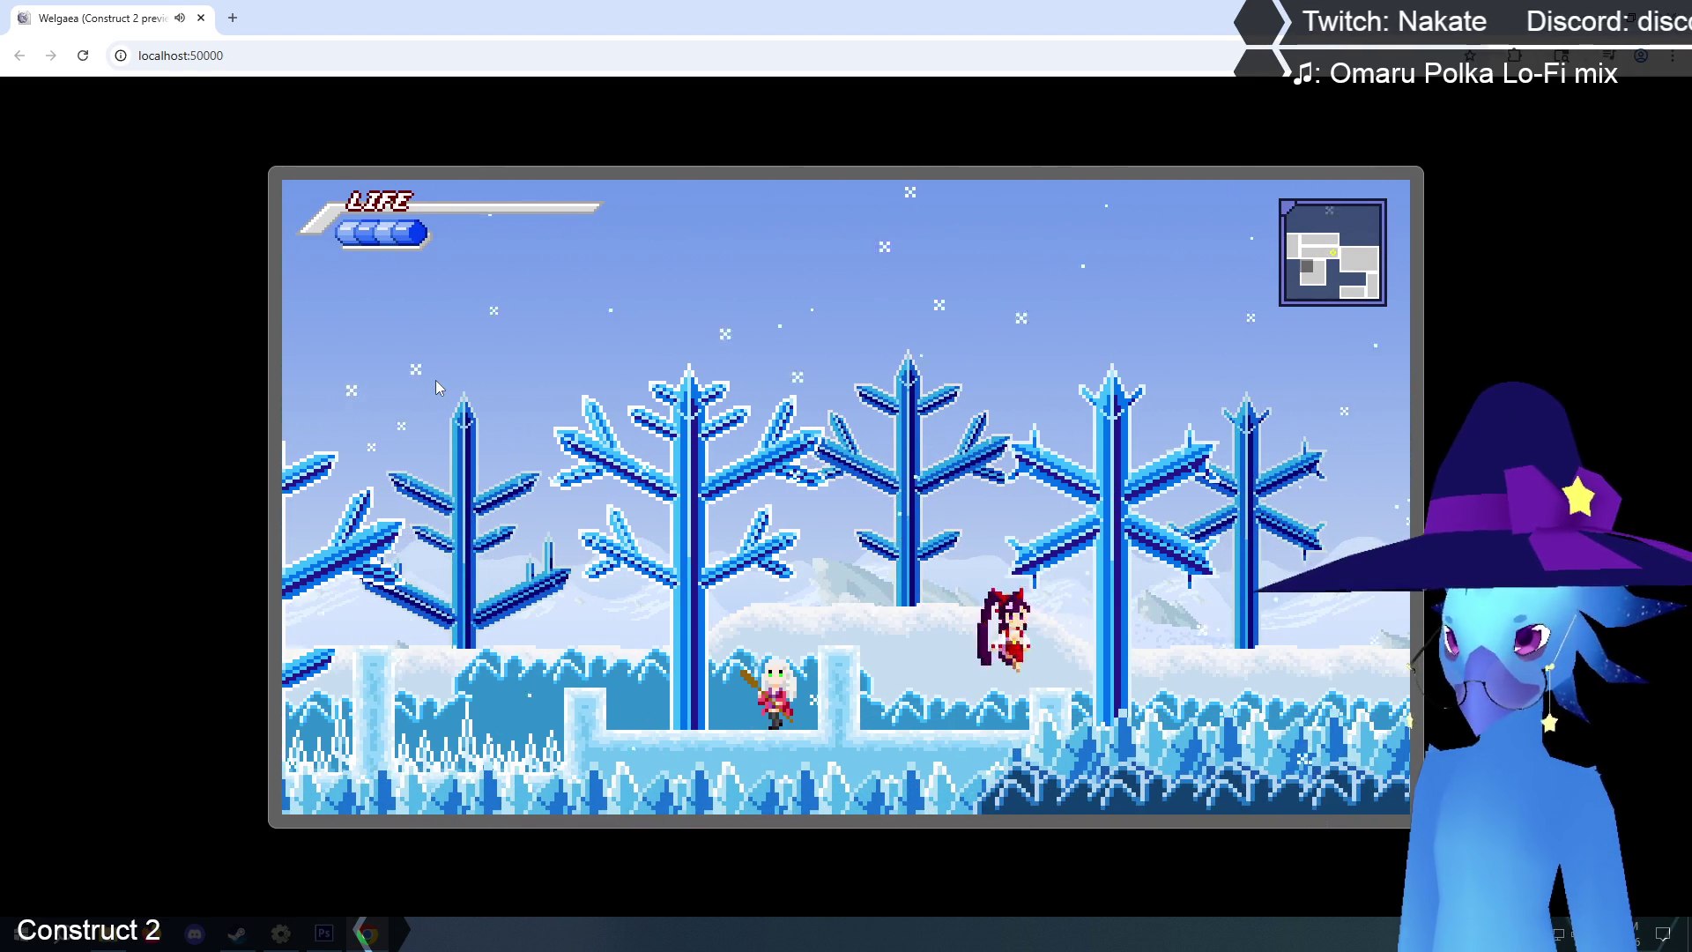
- Cross the crumbling blocks and ice staircase into the ice cave beside the gate
key("Right")
key("z")
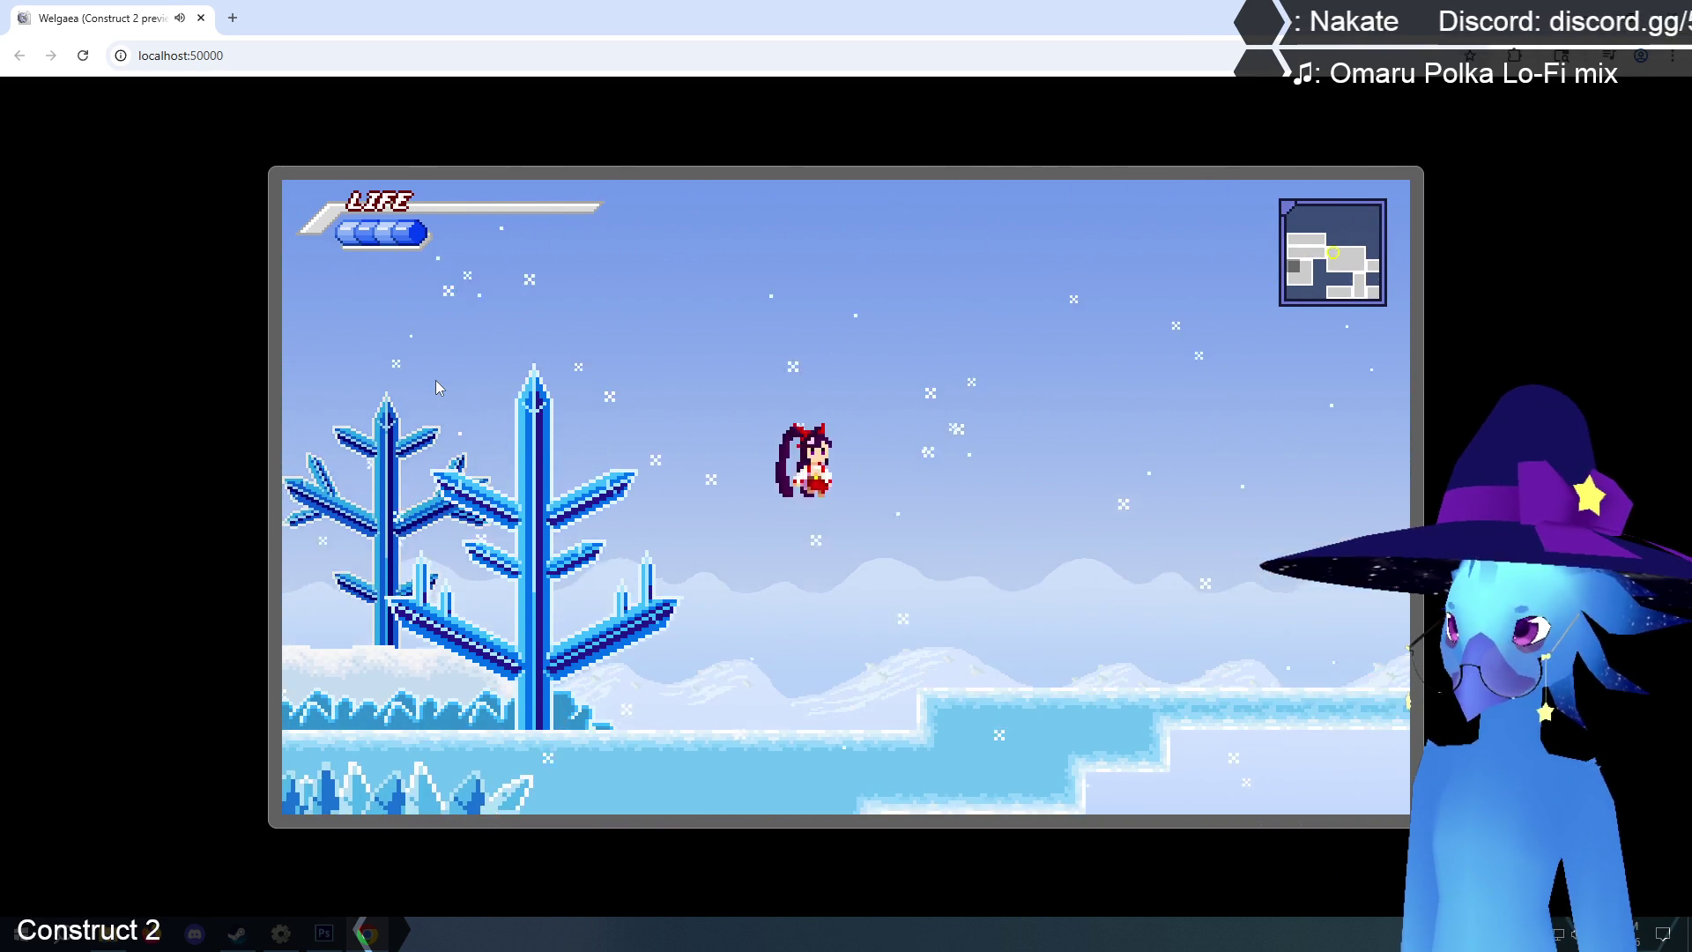
key("Right")
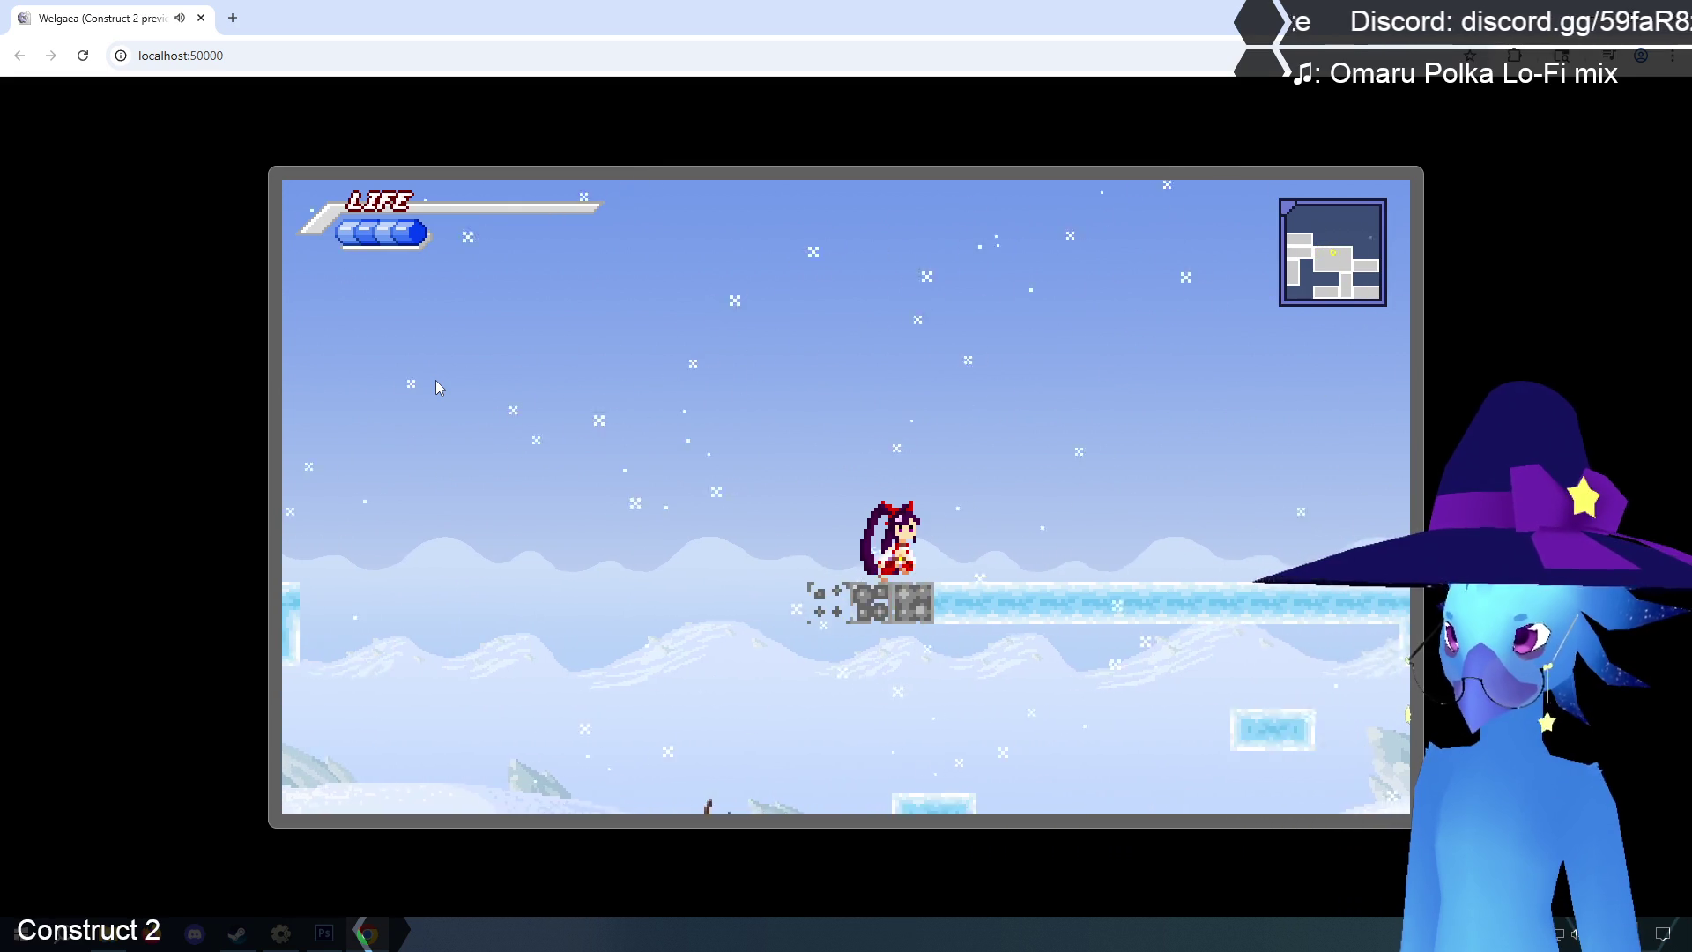
key("Right")
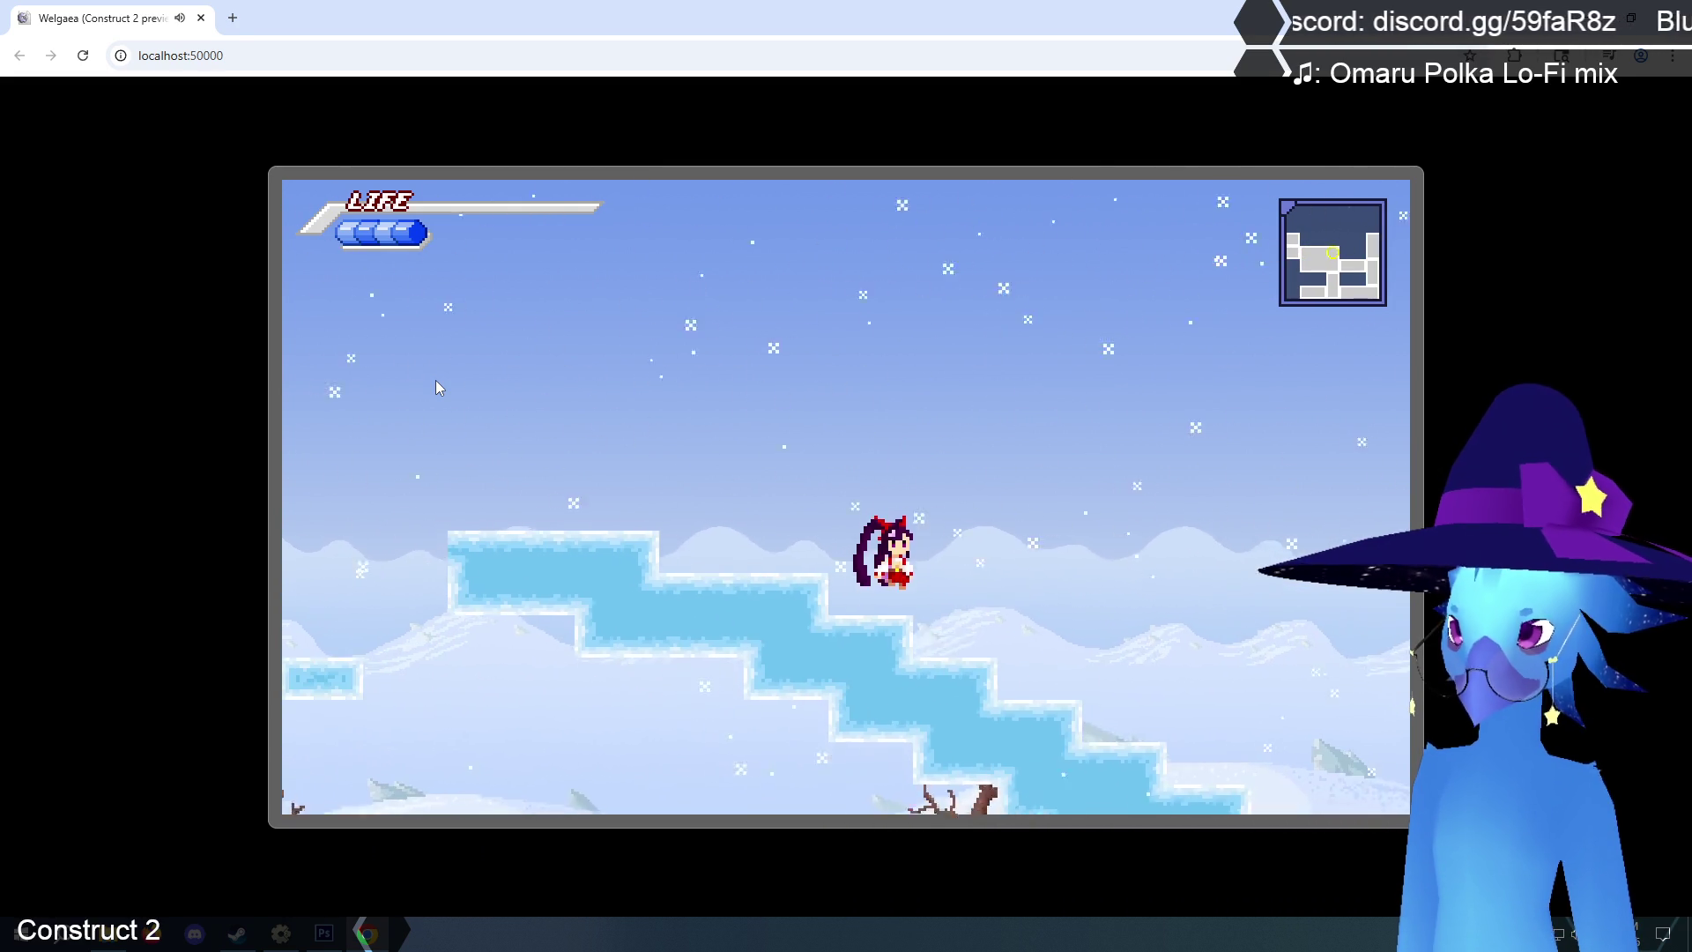
key("Right")
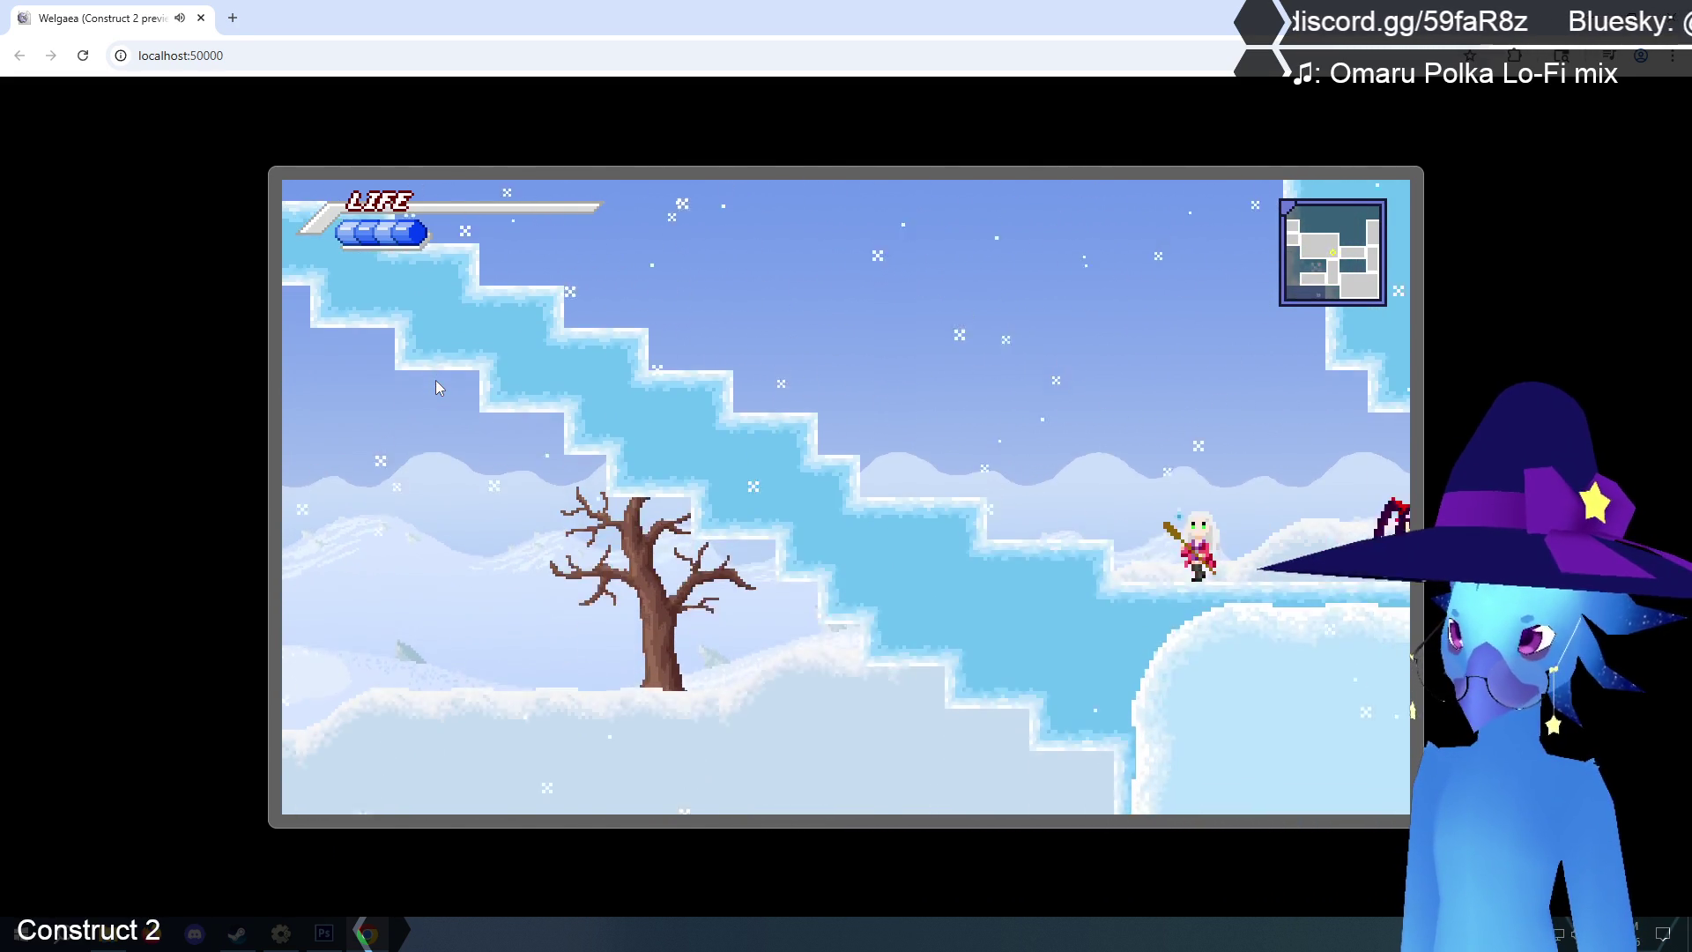
key("Left")
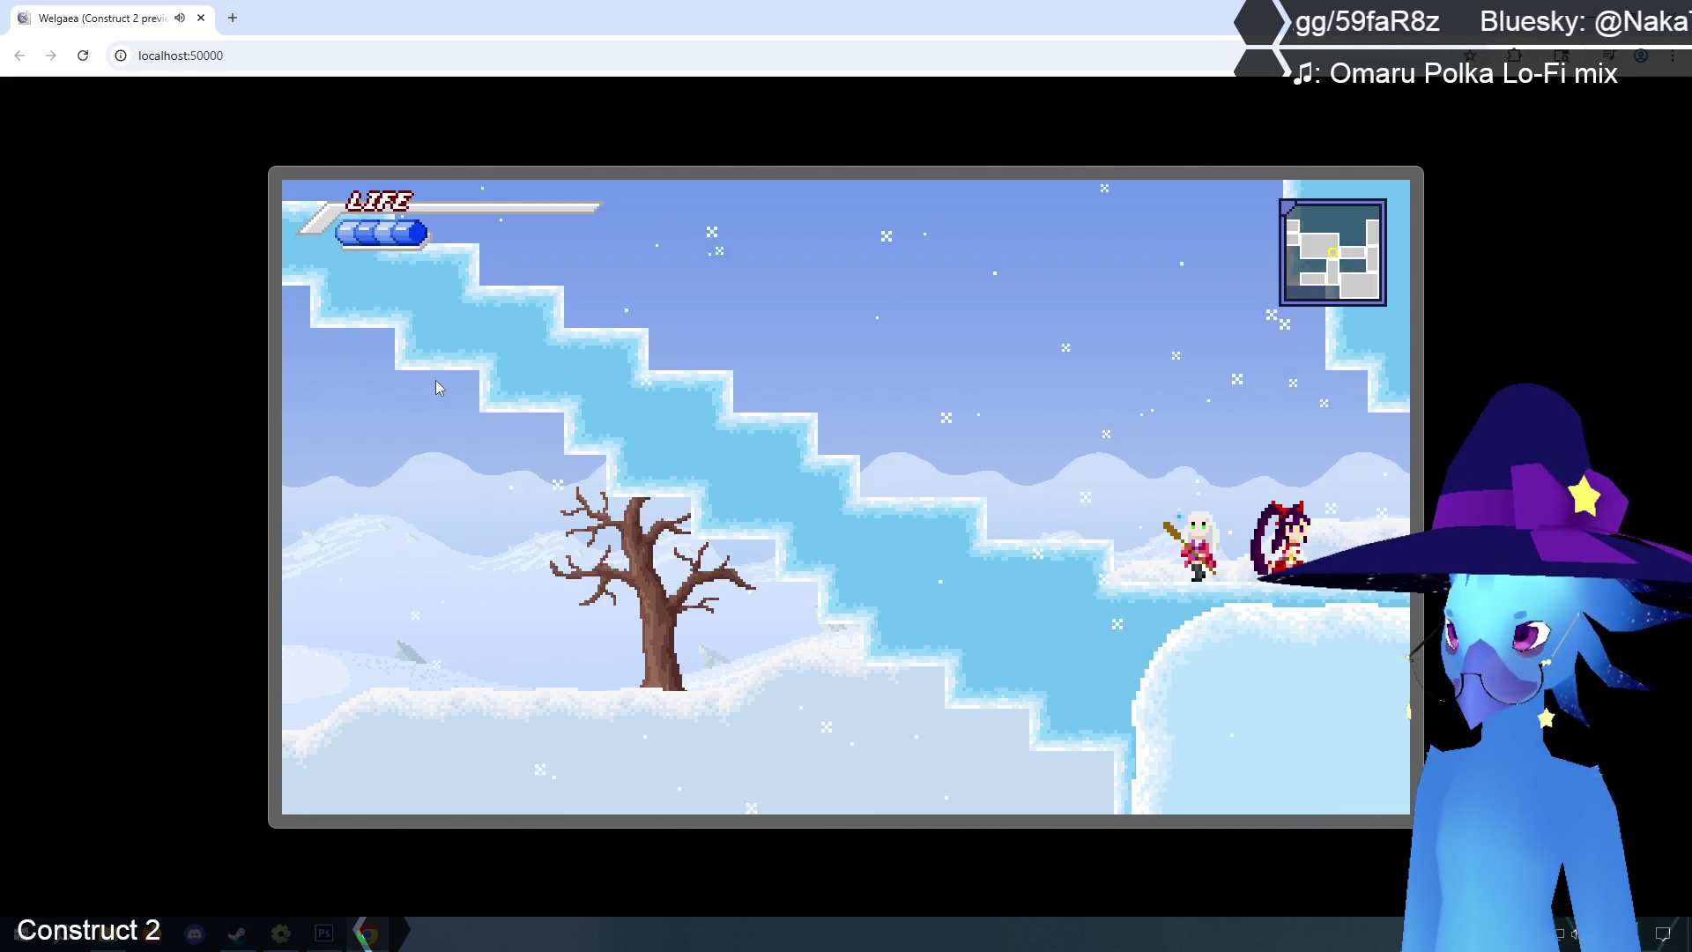
key("Right")
key("Right")
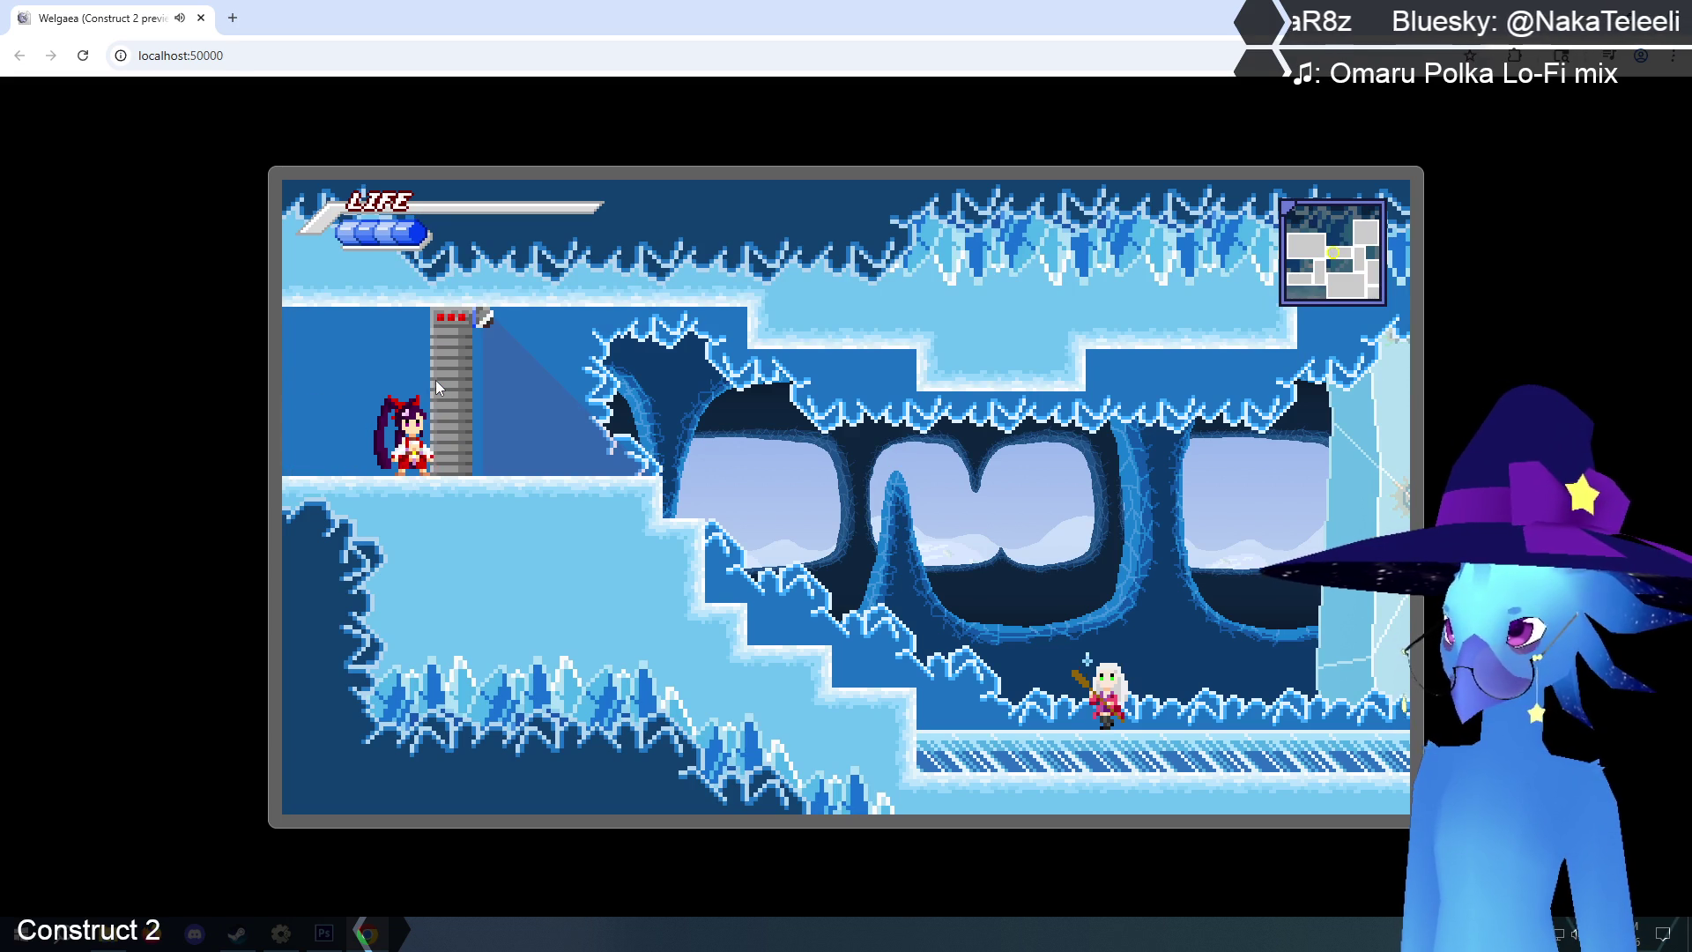
key("Left")
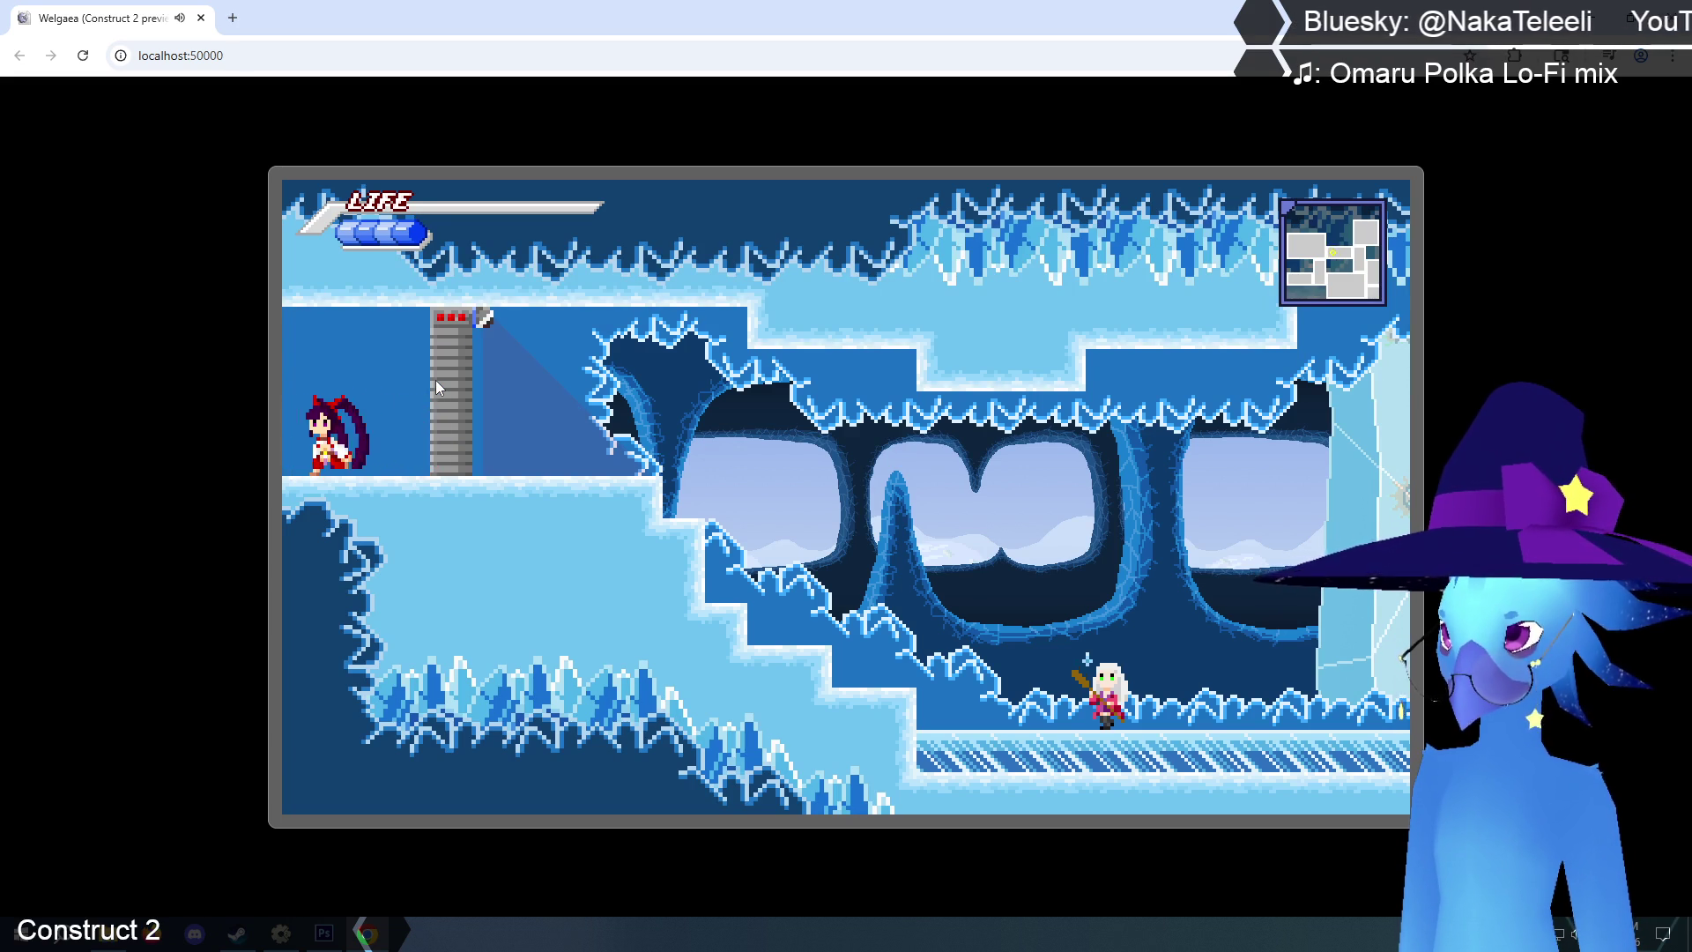
key("Right")
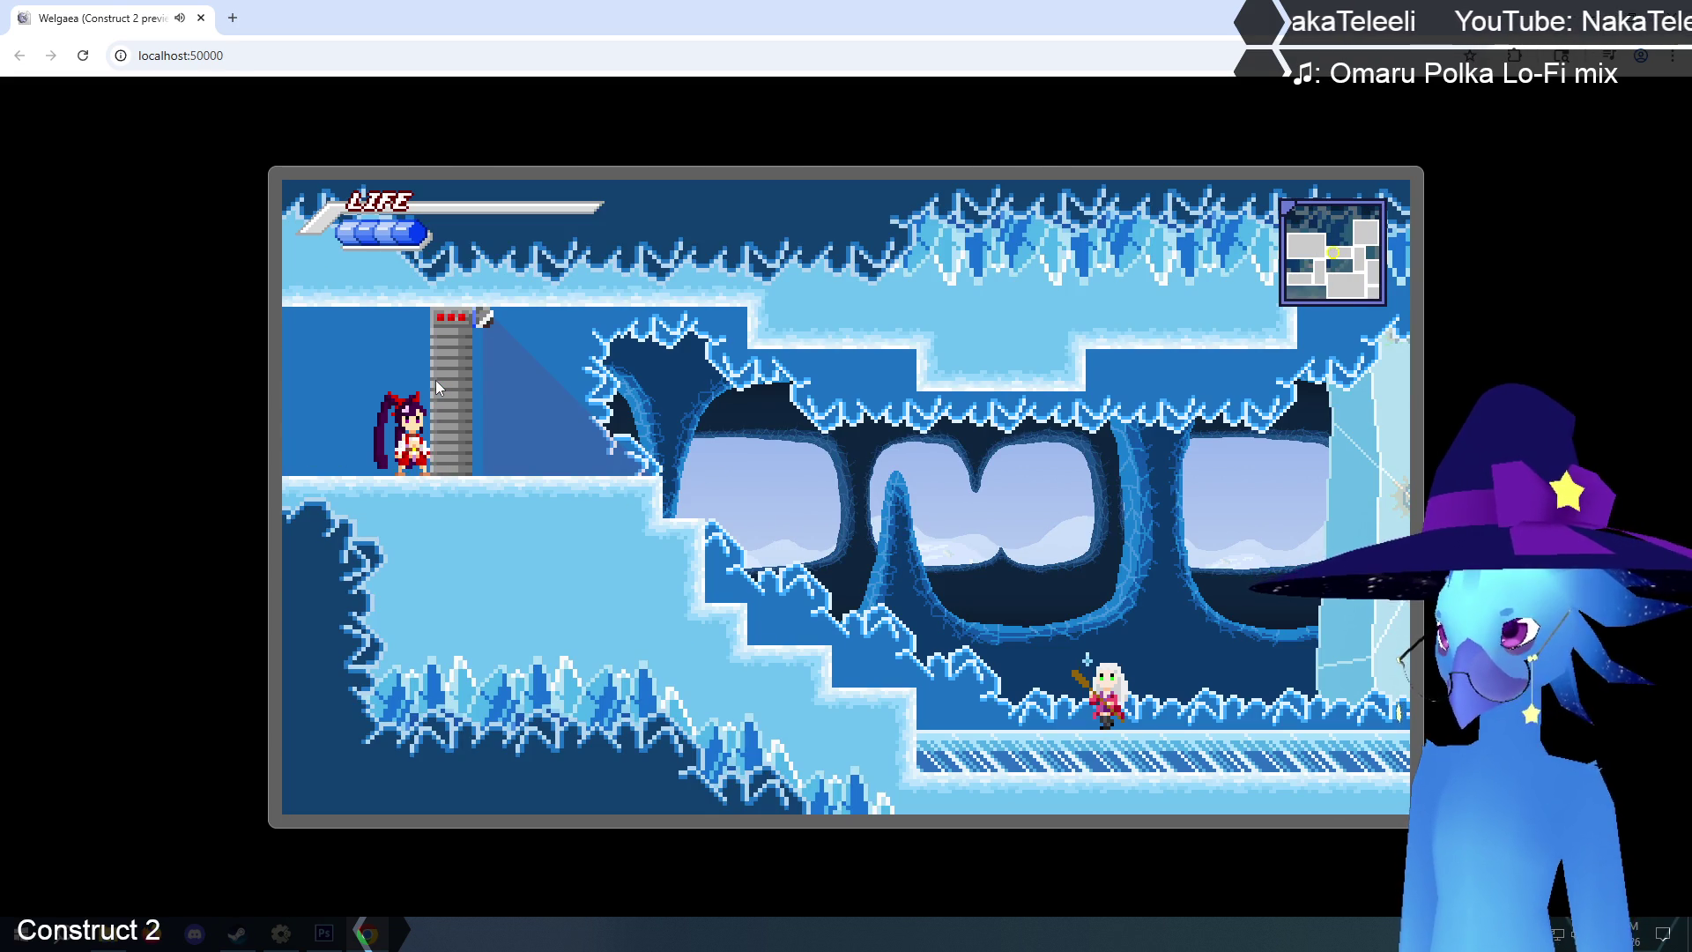
- Return to the editor, select the title layout, and show the obstacles event sheet's FirewallGate events
left_click(298, 941)
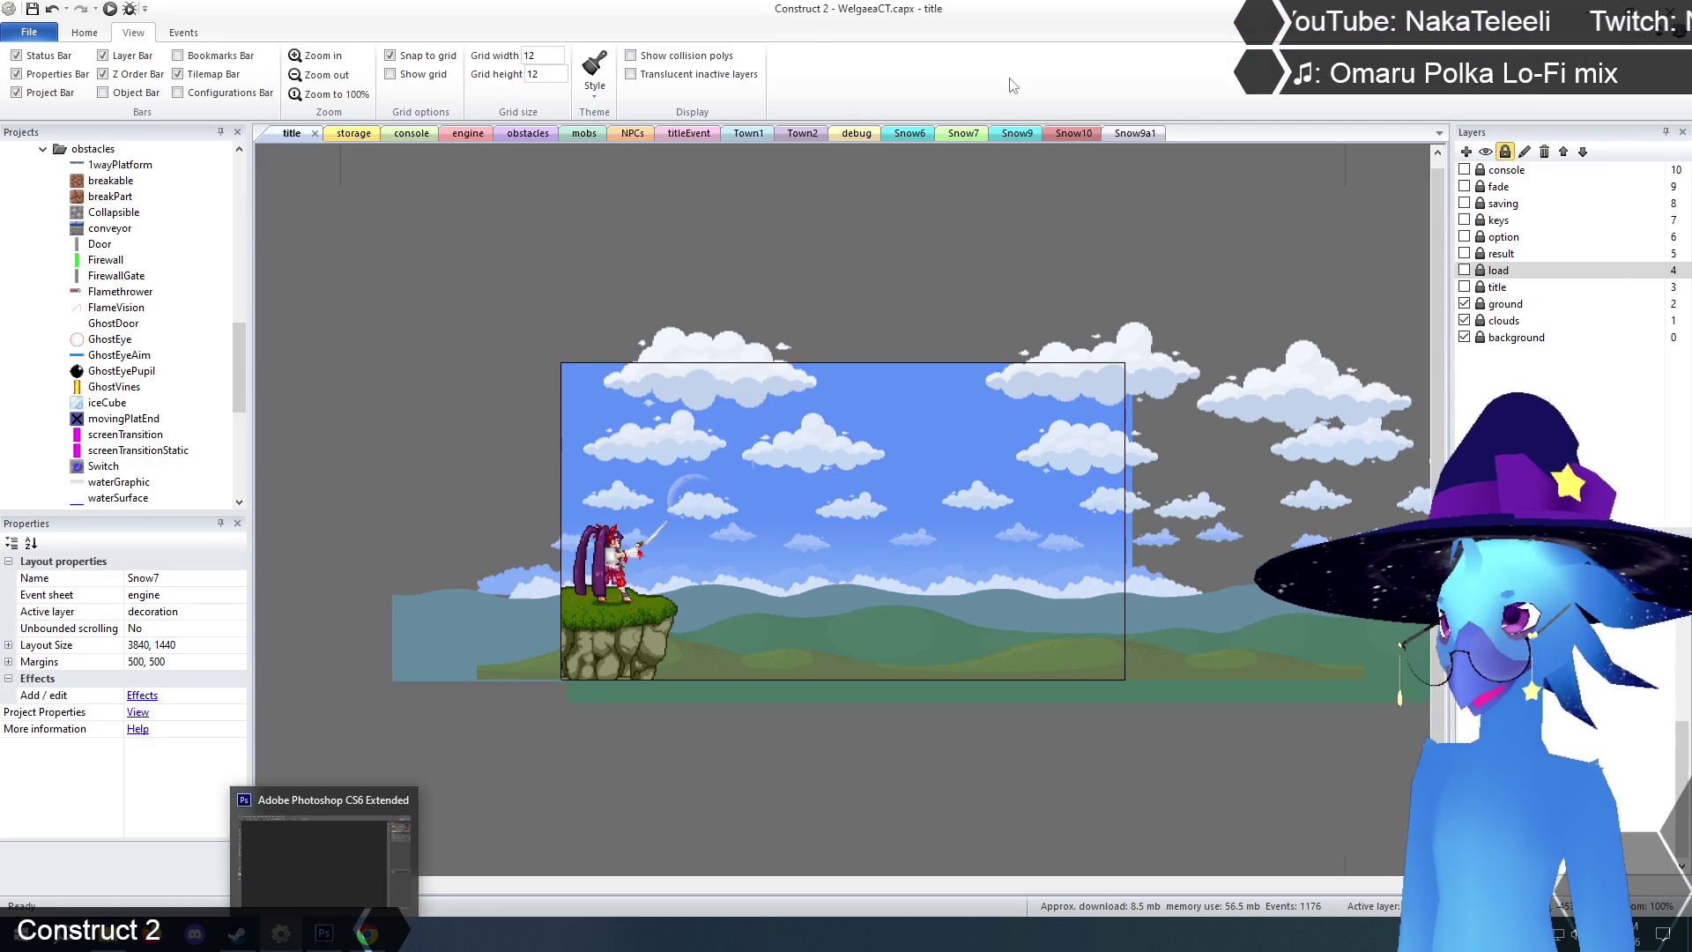
left_click(498, 251)
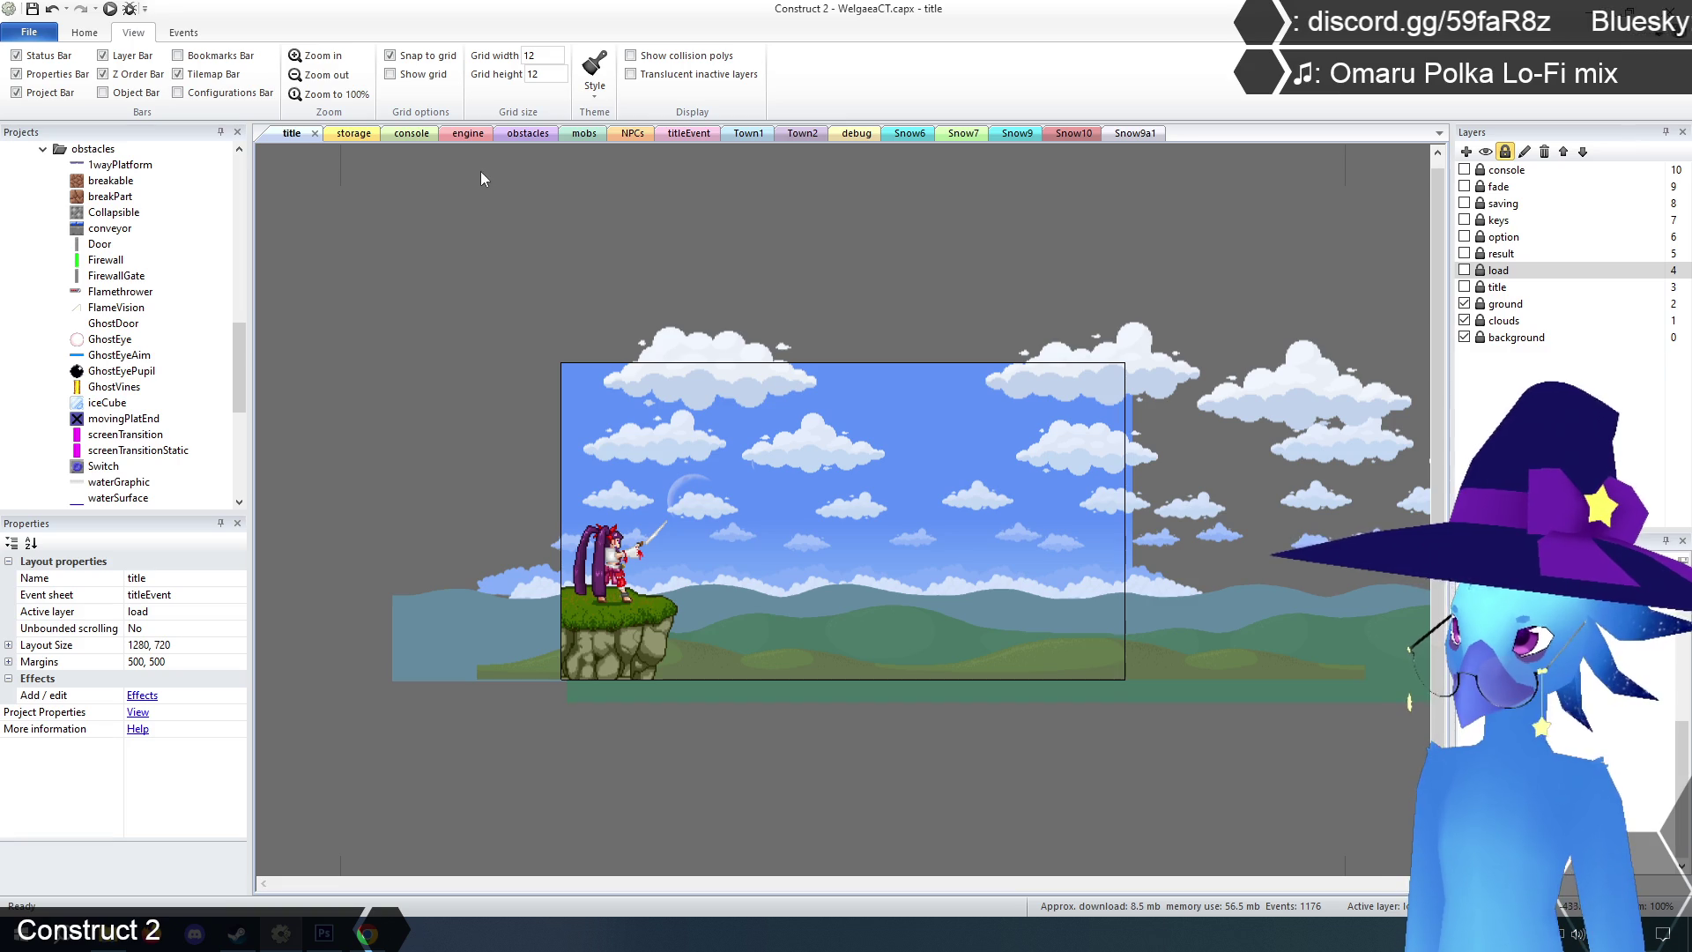
left_click(520, 133)
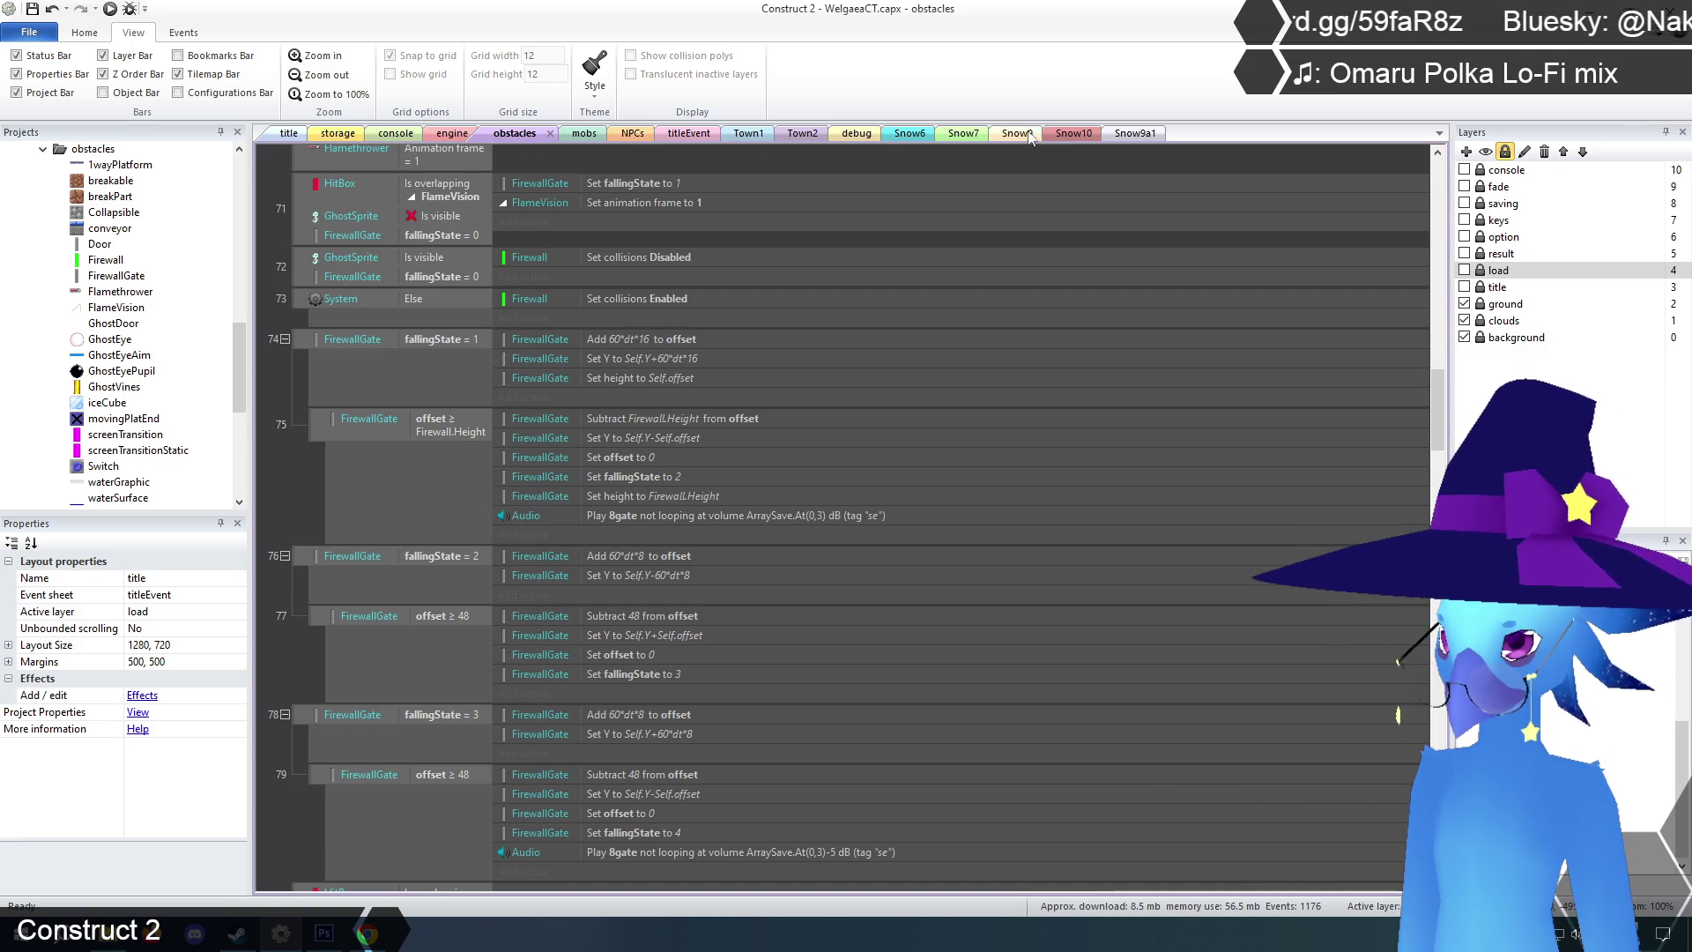
- Flip through the Snow9, Snow7 and Snow10 layouts, then select the Snow6 cave tilemap
left_click(1011, 136)
left_click(941, 131)
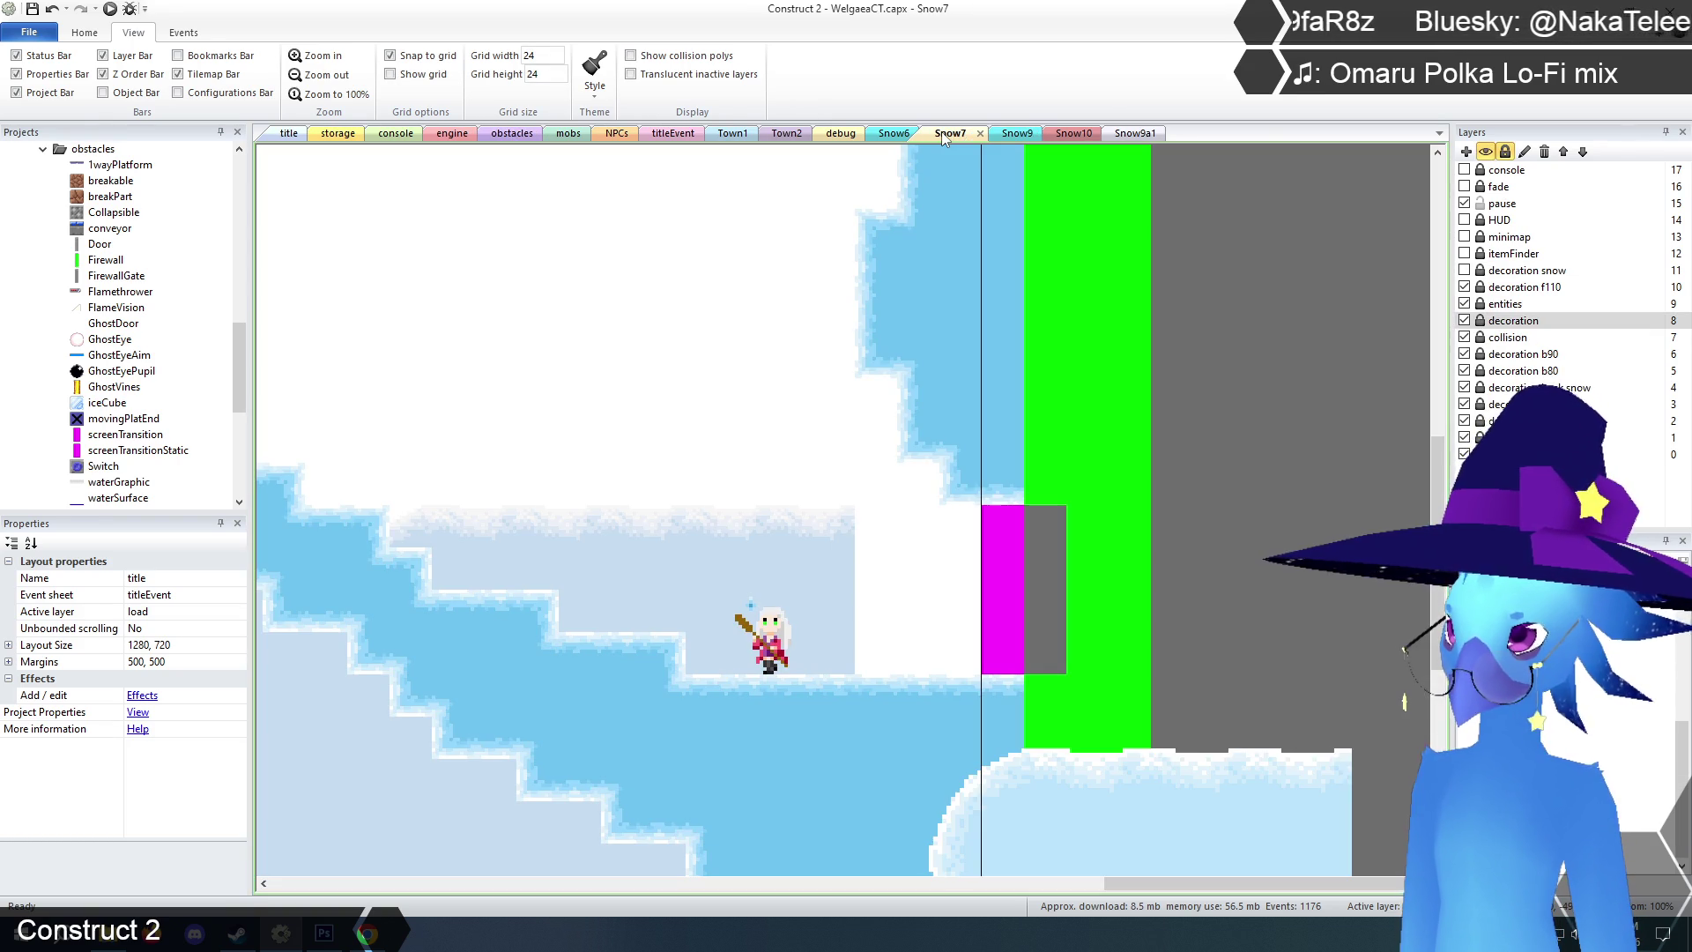
left_click(1013, 133)
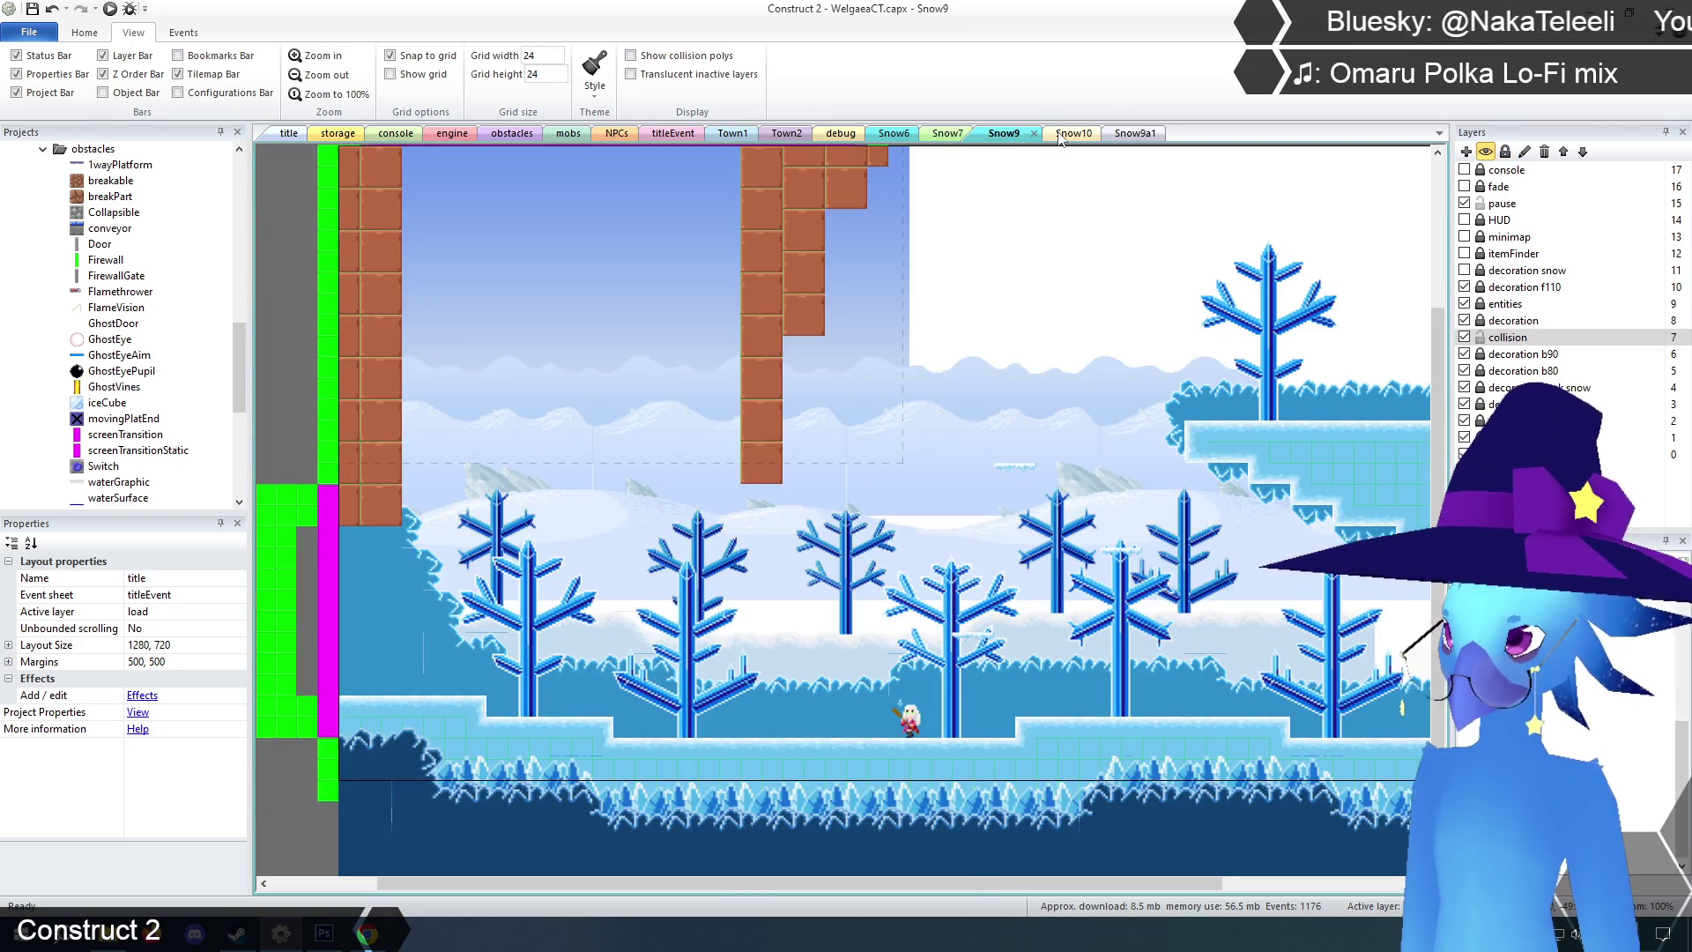
left_click(1060, 138)
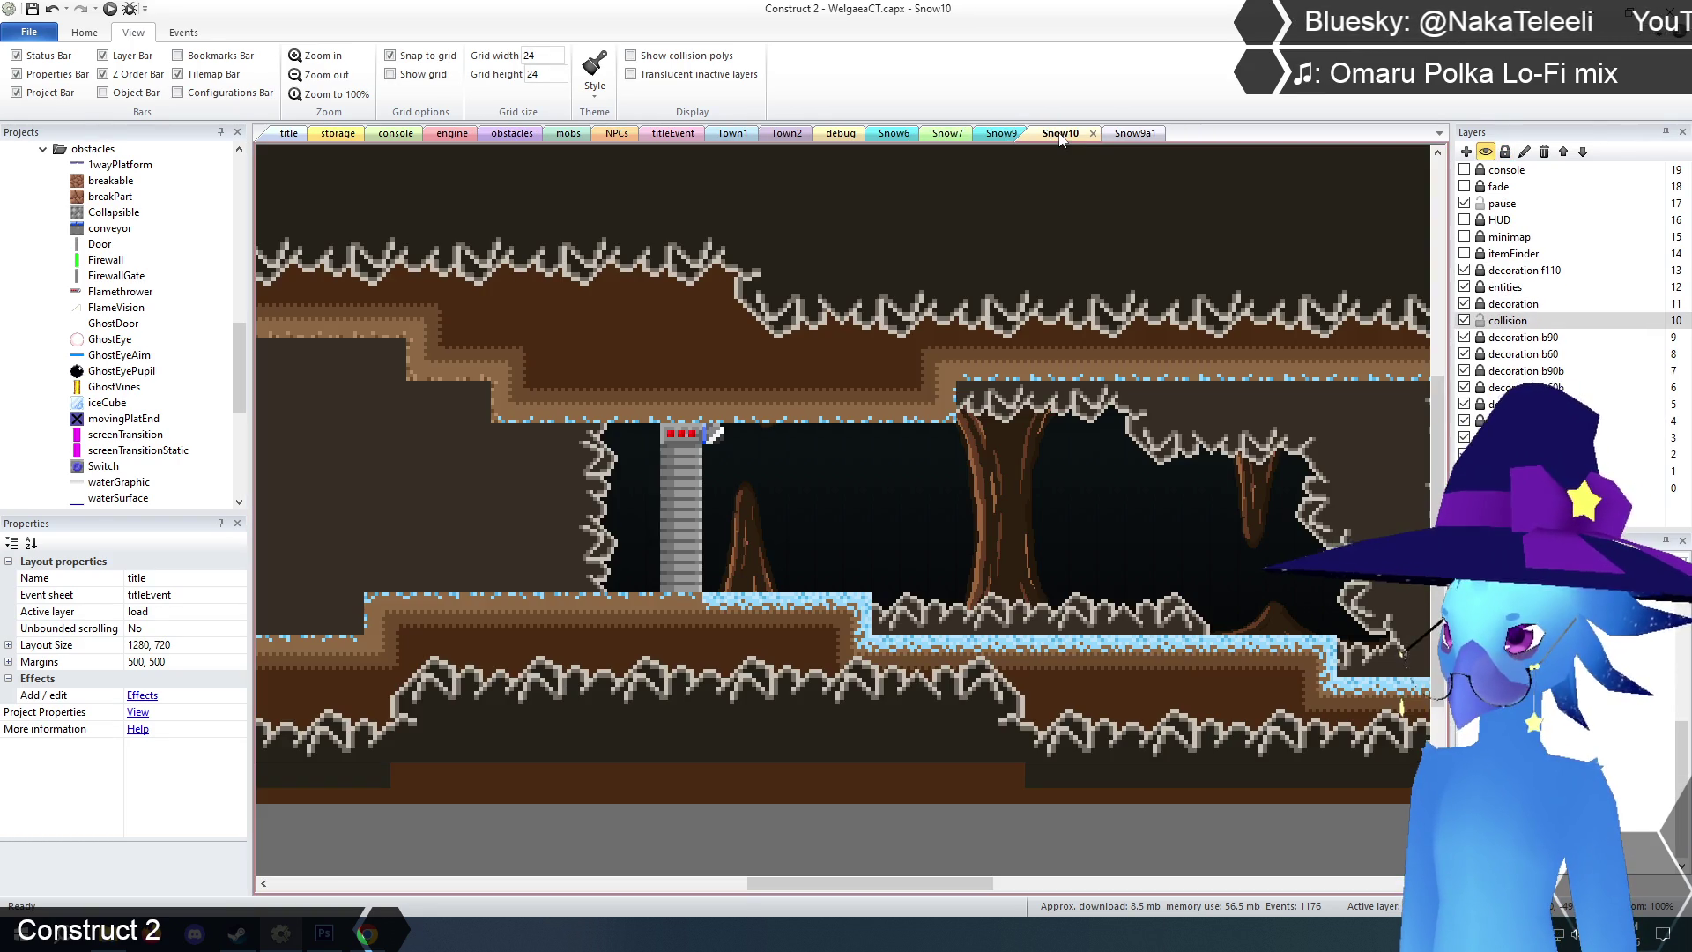
left_click(890, 133)
left_click(606, 514)
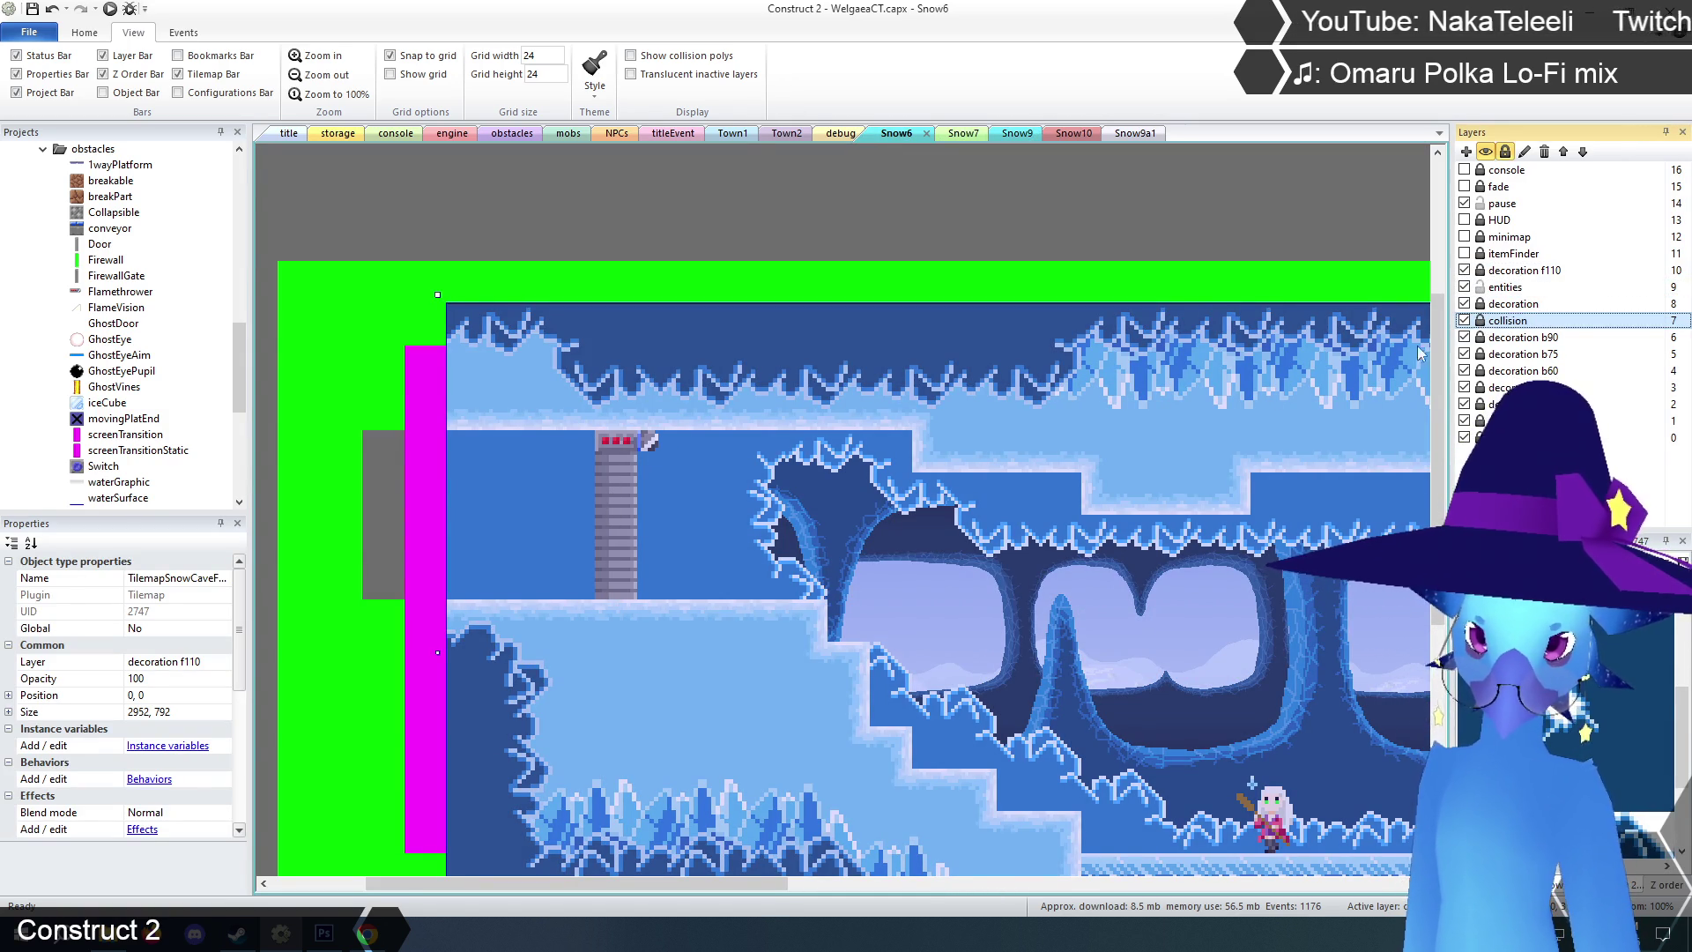
- Inspect the FirewallGate and its top piece in Snow6, then the layout's properties
left_click(605, 461)
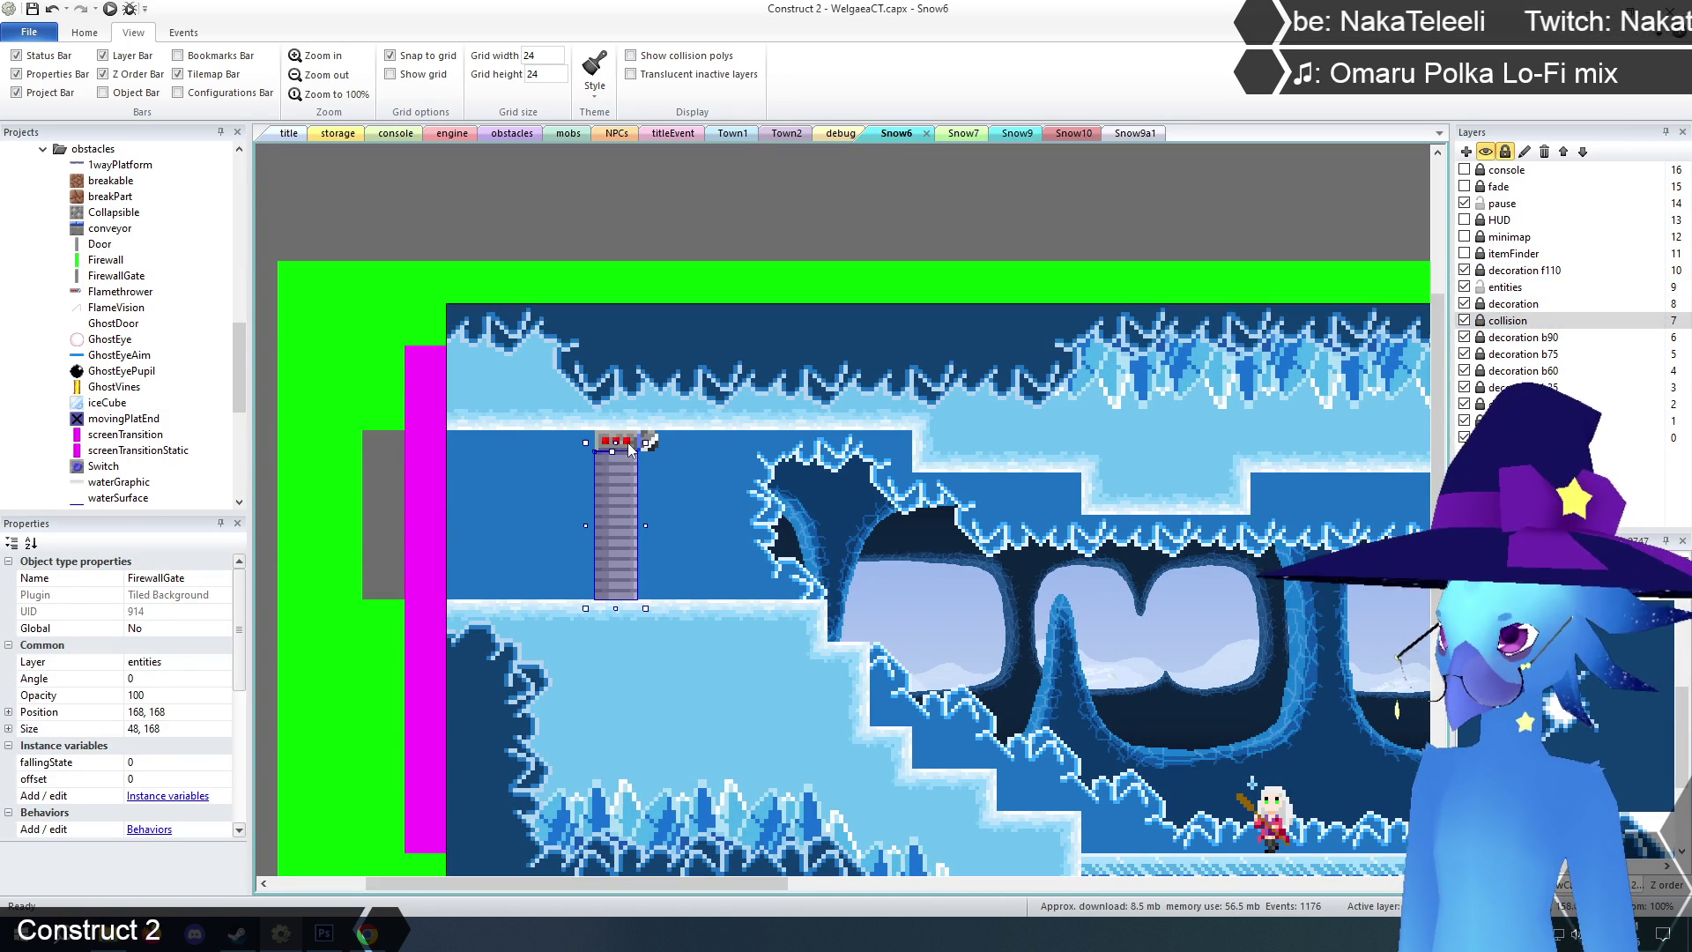
left_click(630, 450)
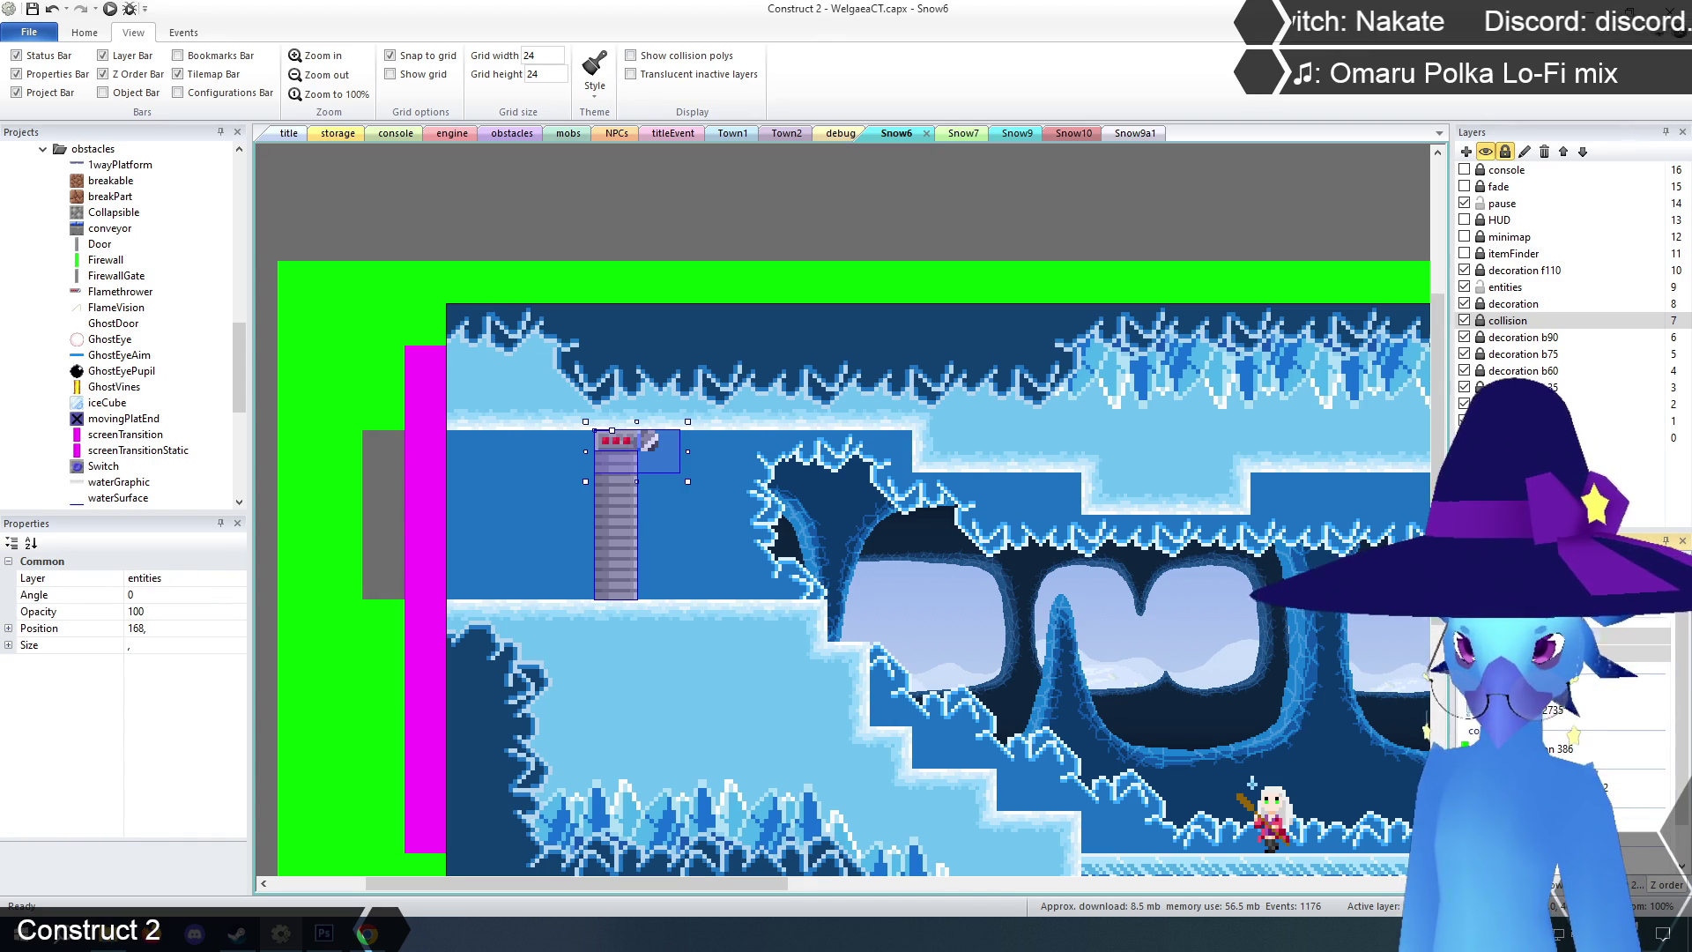
left_click(650, 442)
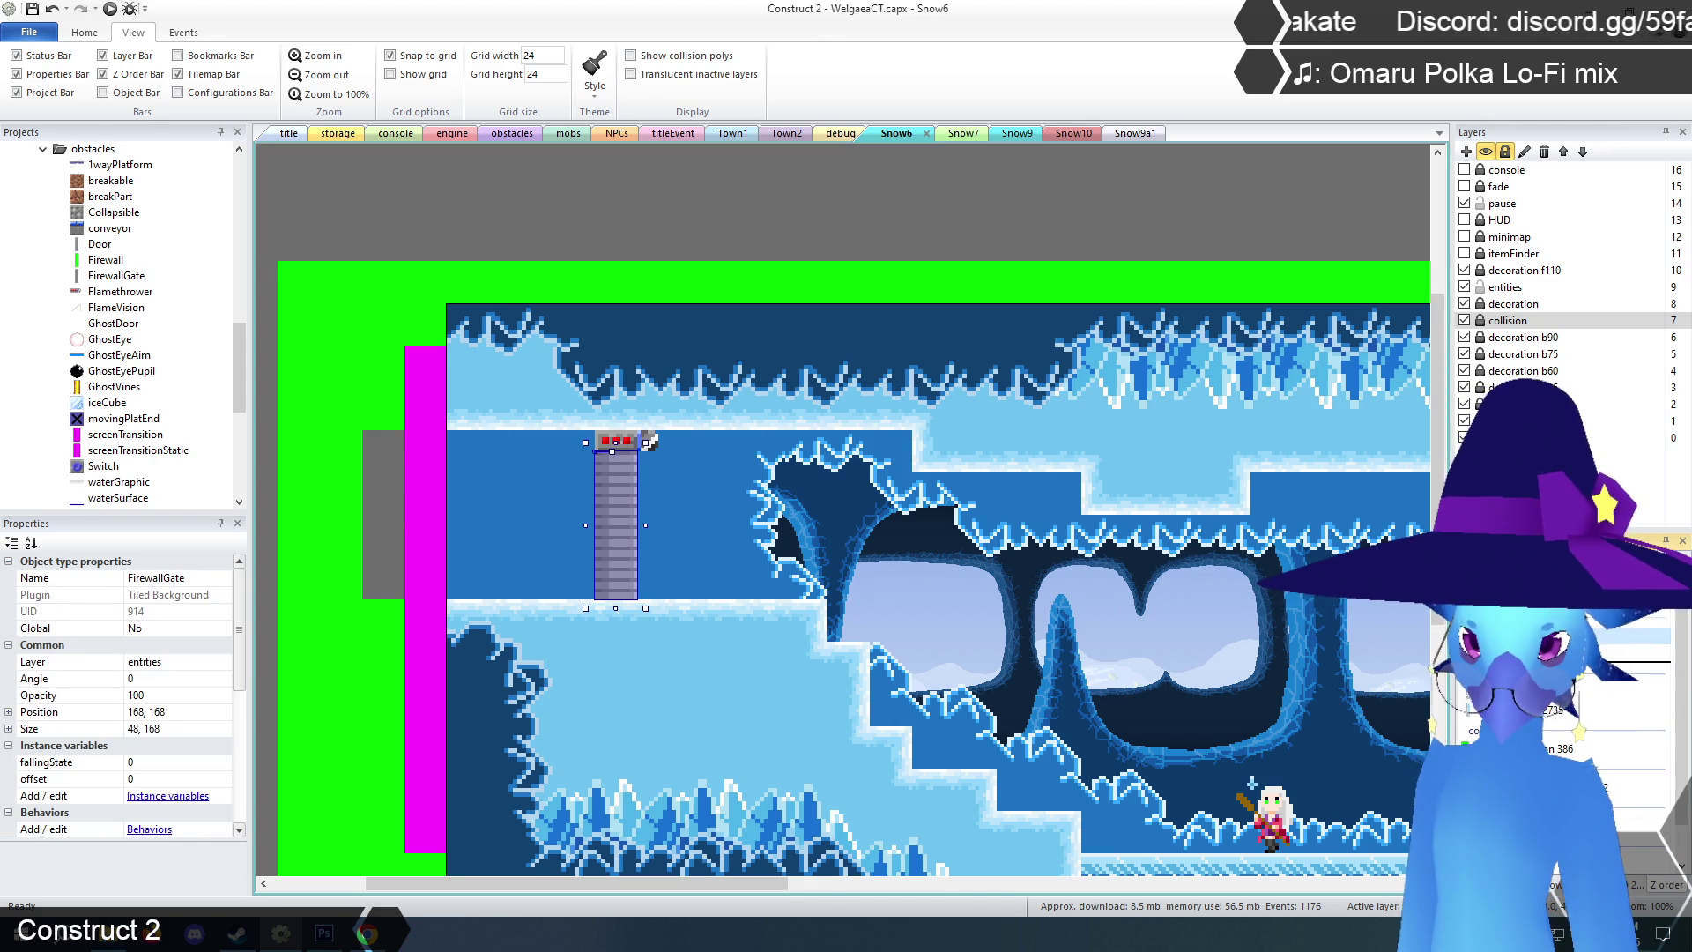
left_click(686, 208)
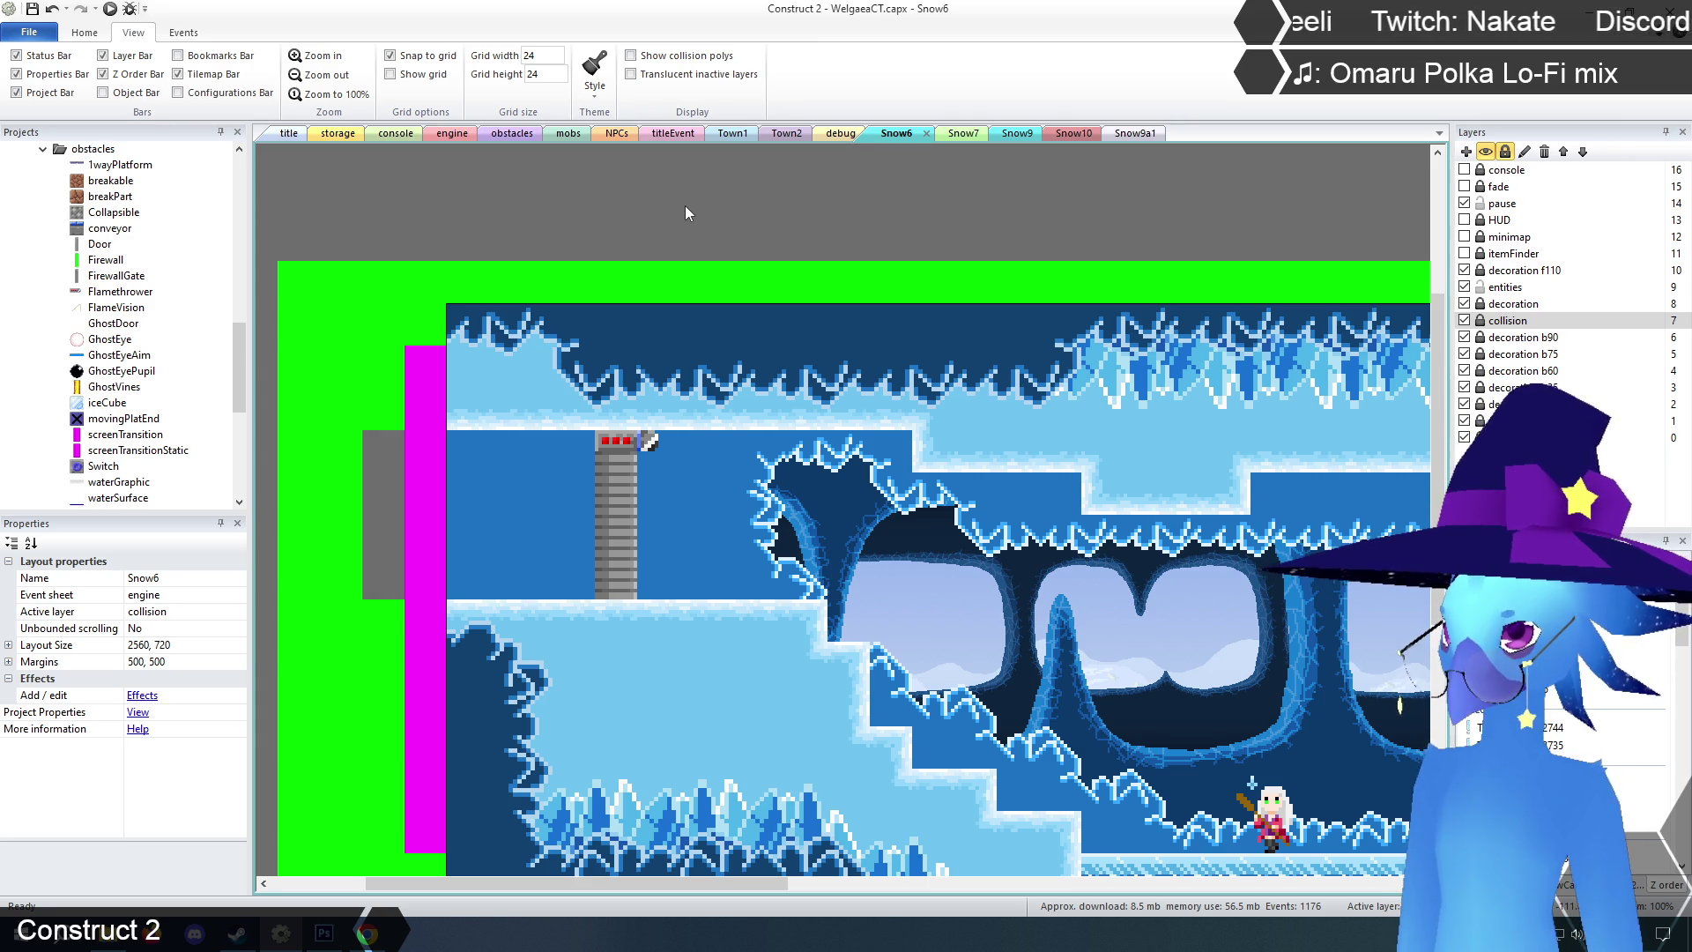
- Preview the game from the title layout and start a new game
left_click(289, 133)
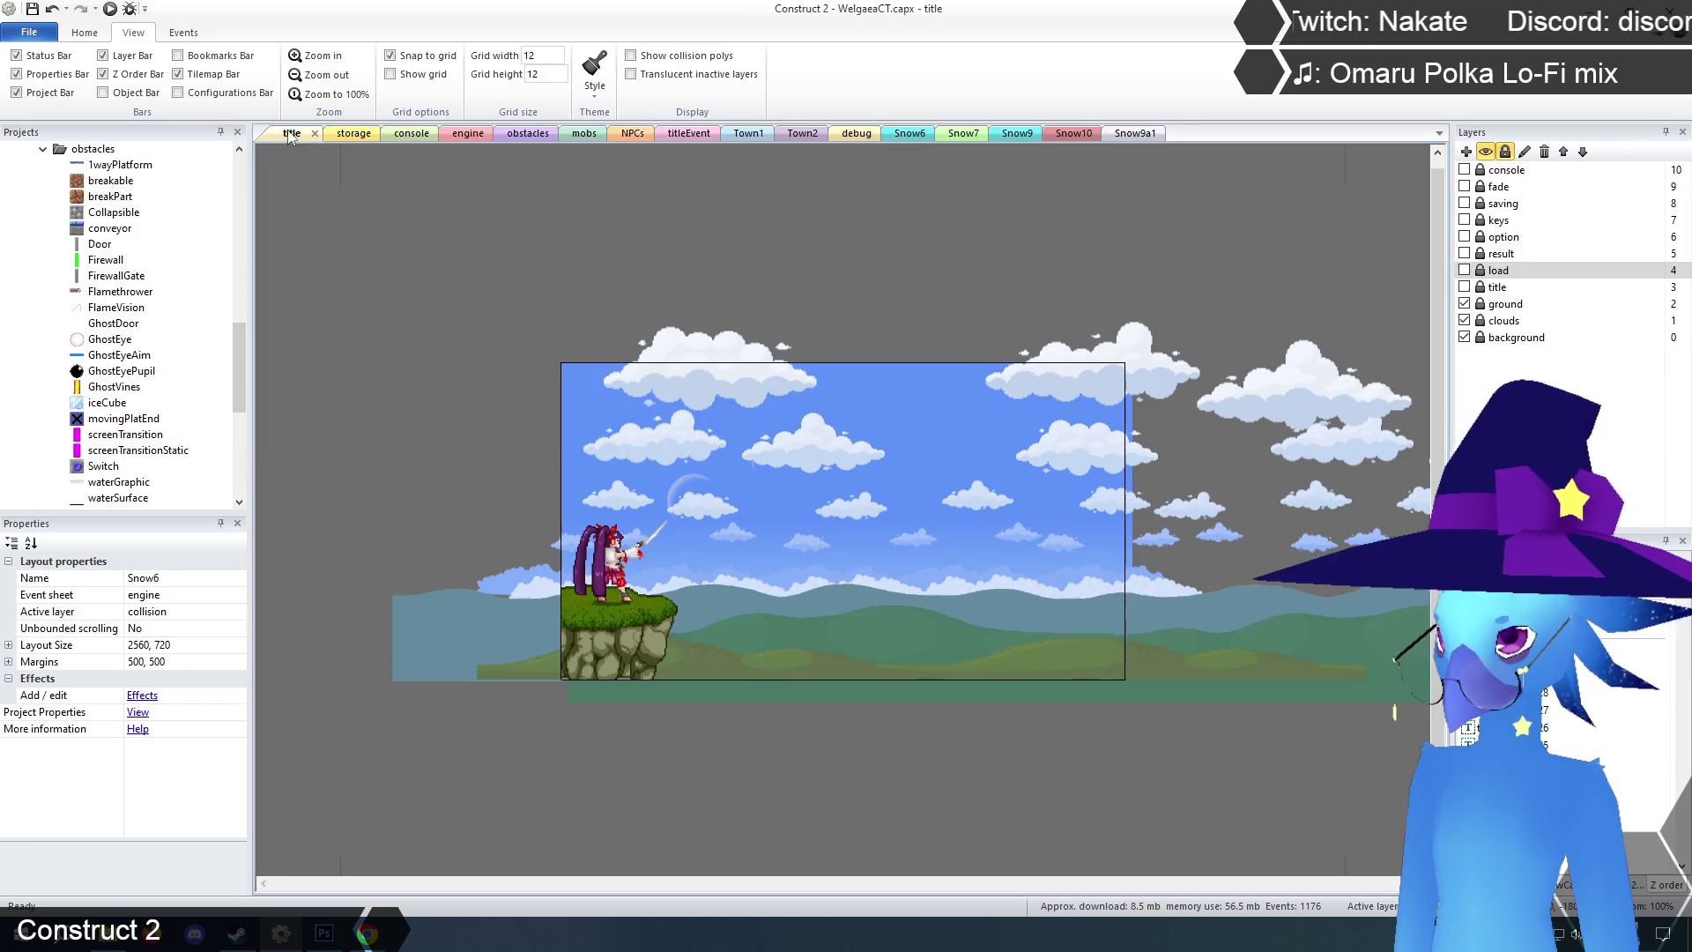
left_click(111, 9)
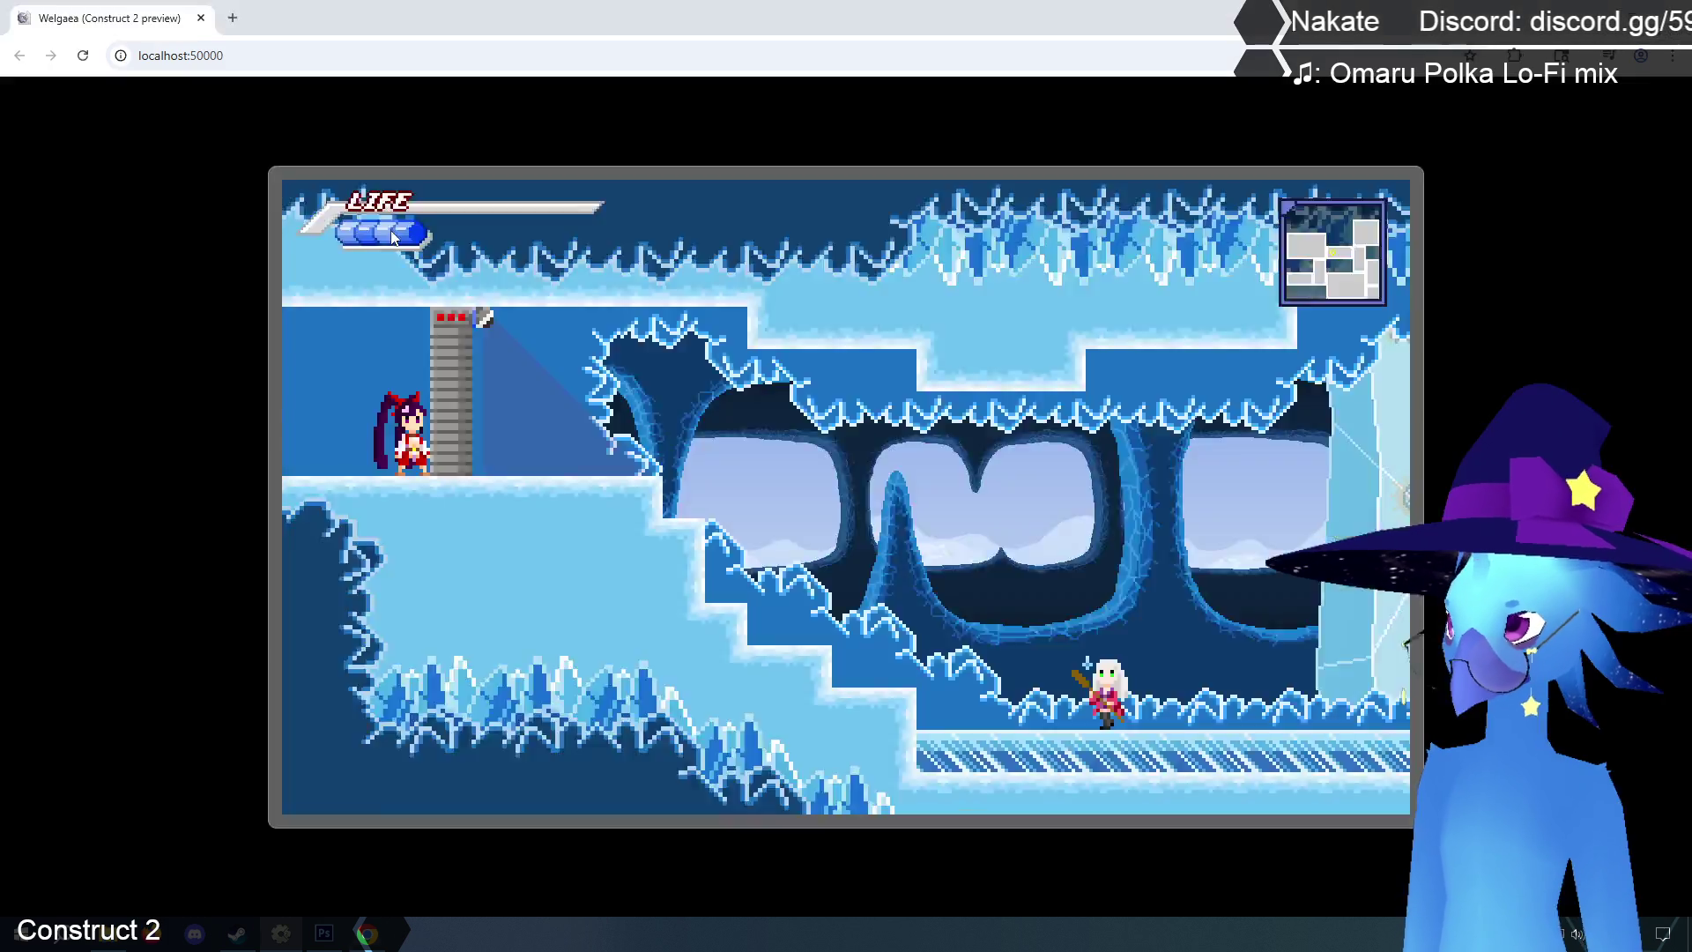
key("Return")
key("Return")
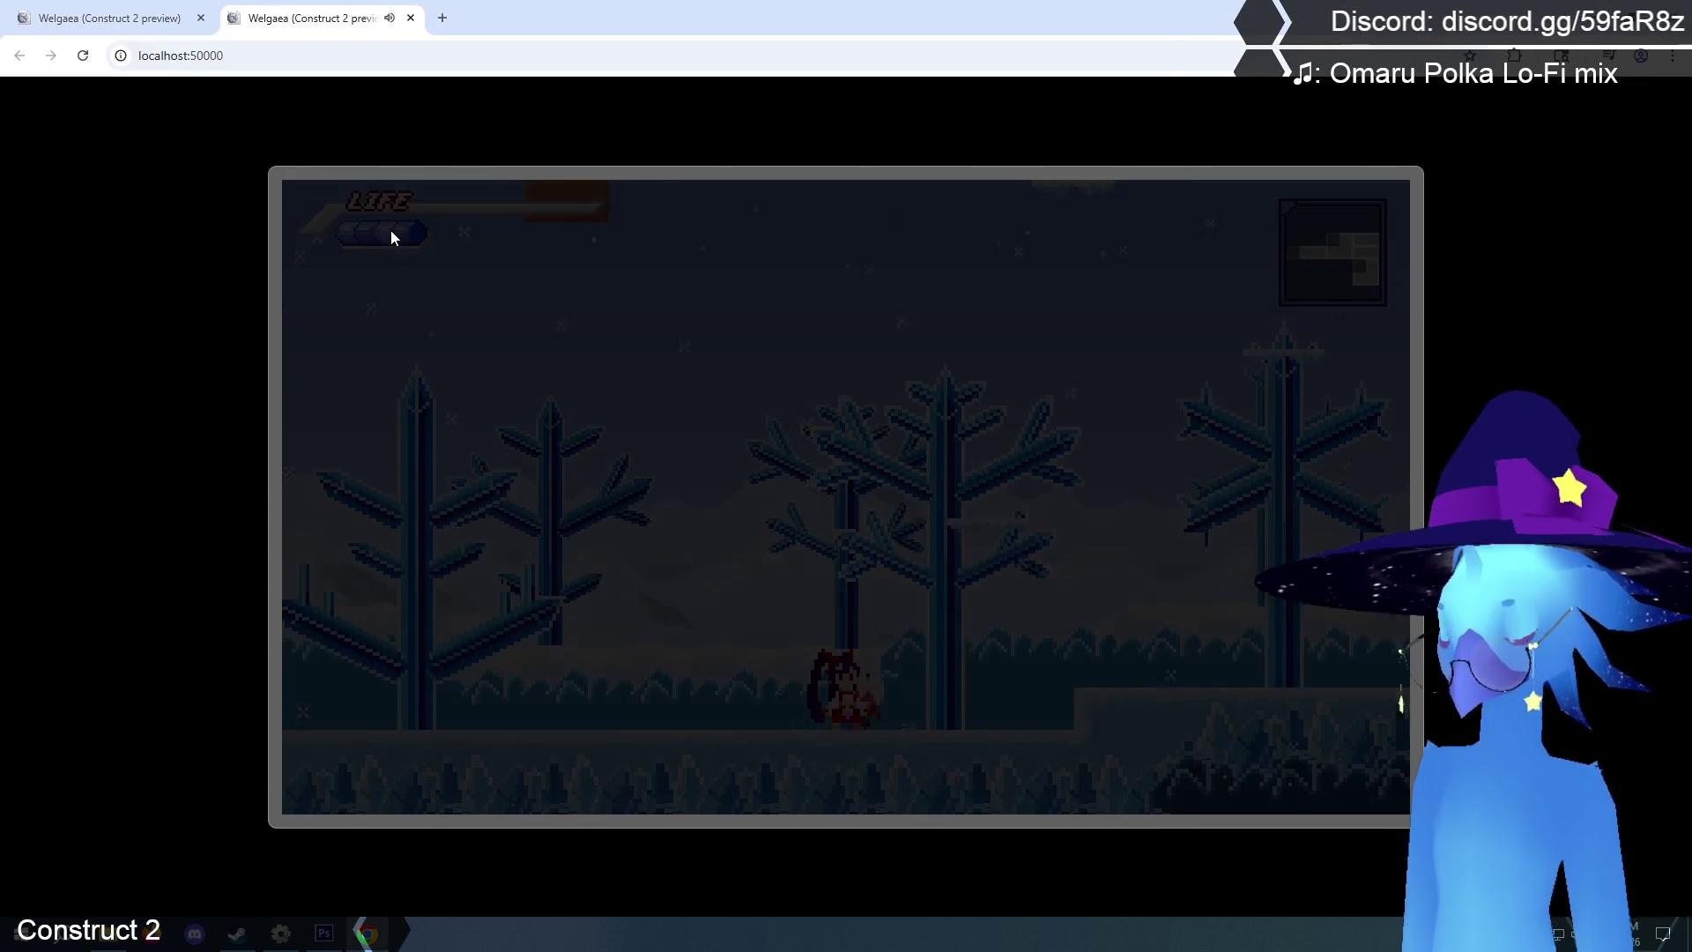
- Run left through the cave, then turn back right toward the blue cave area
key("Up")
key("Left")
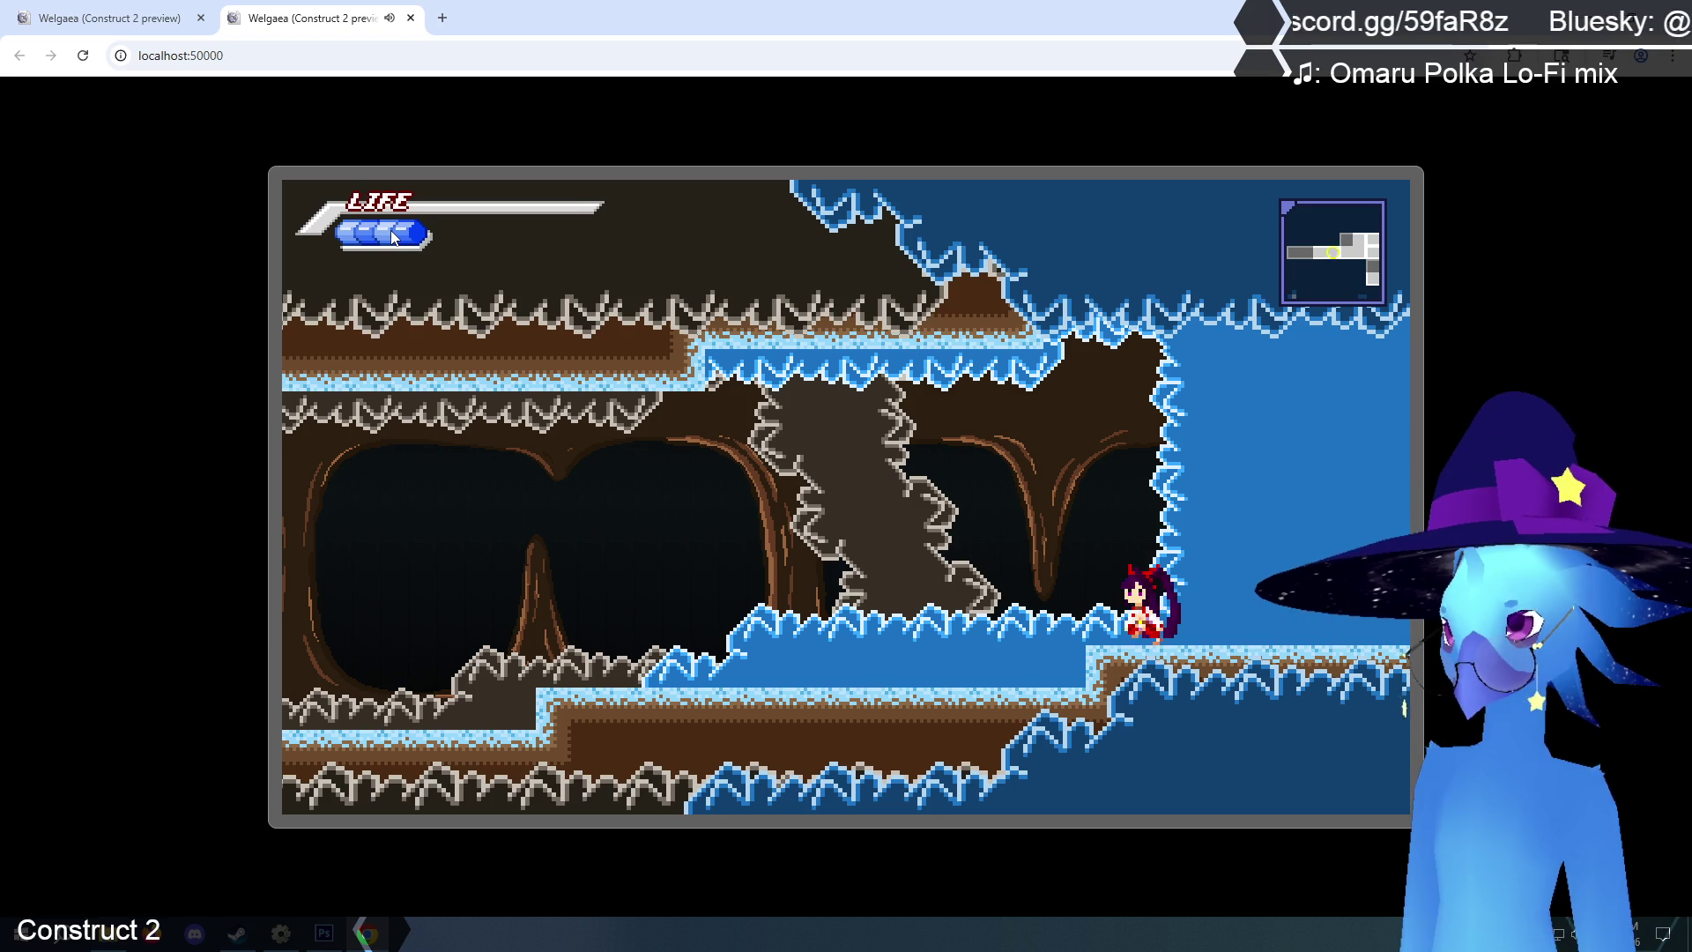
key("Left")
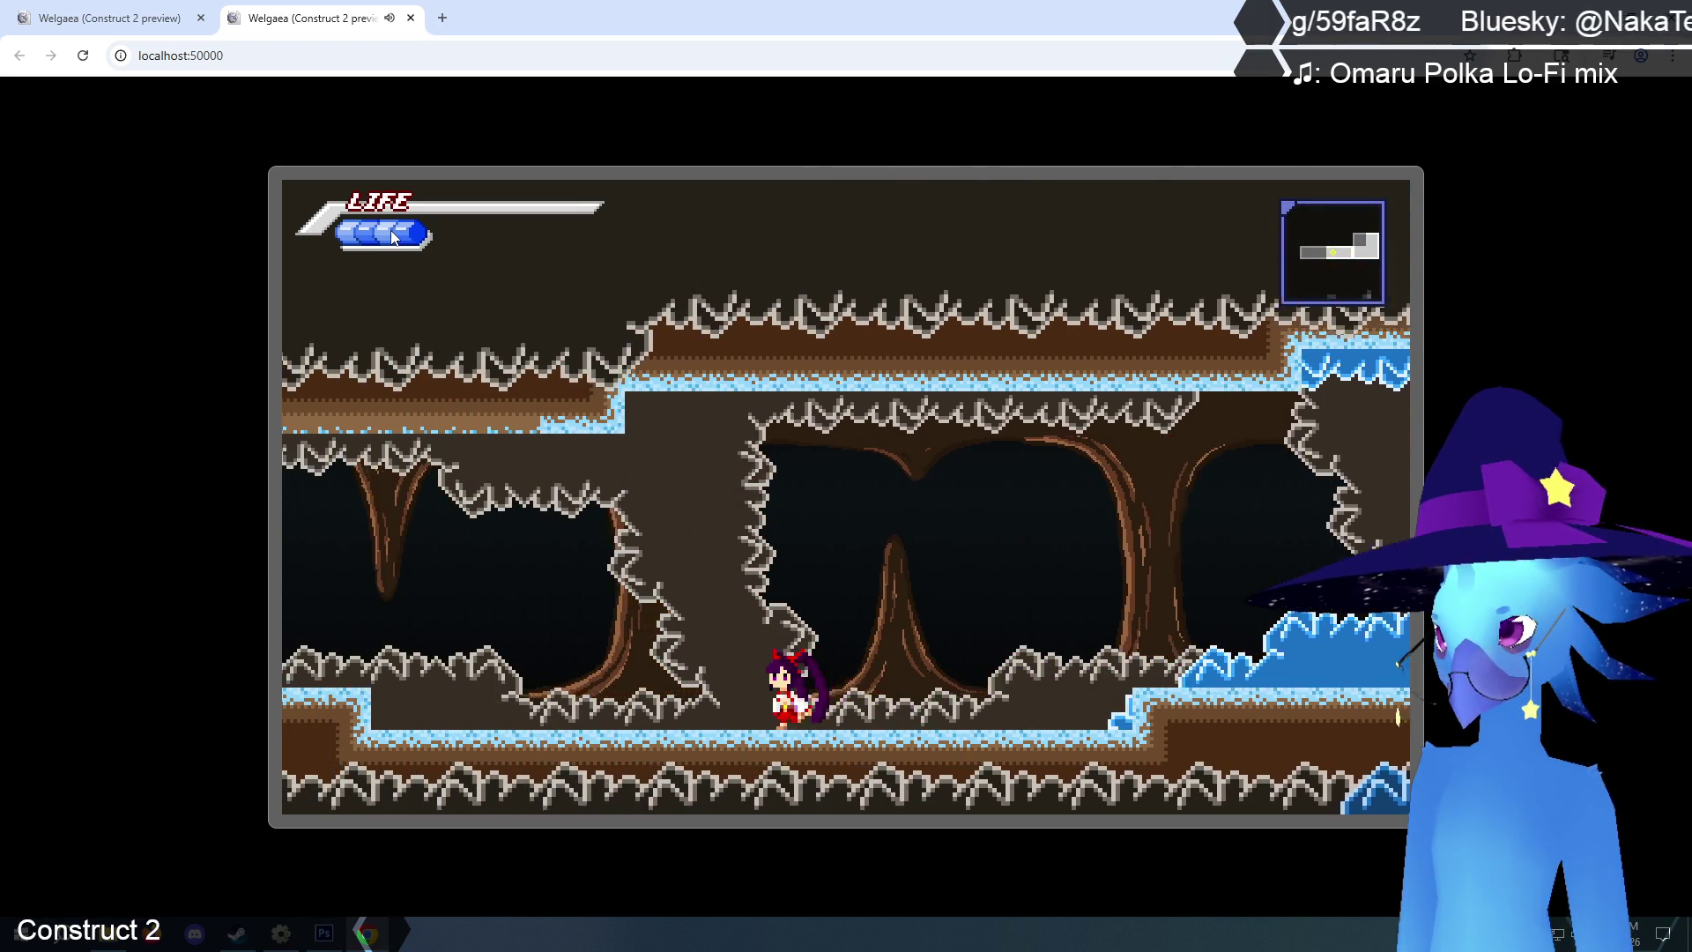
key("Left")
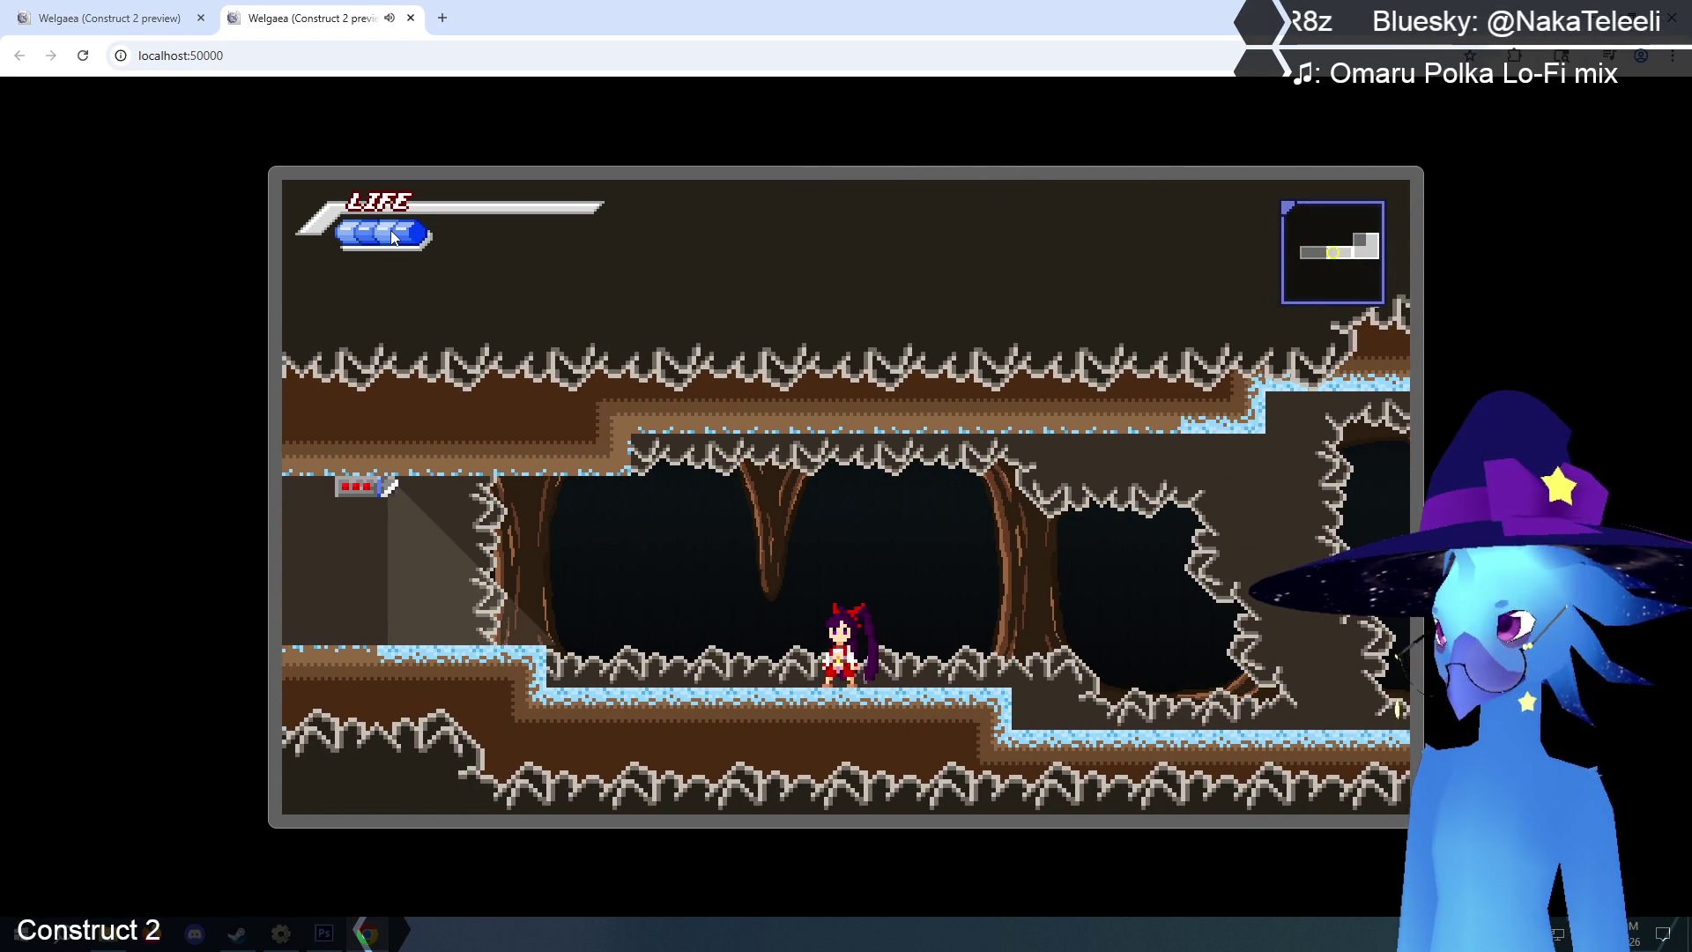
key("Left")
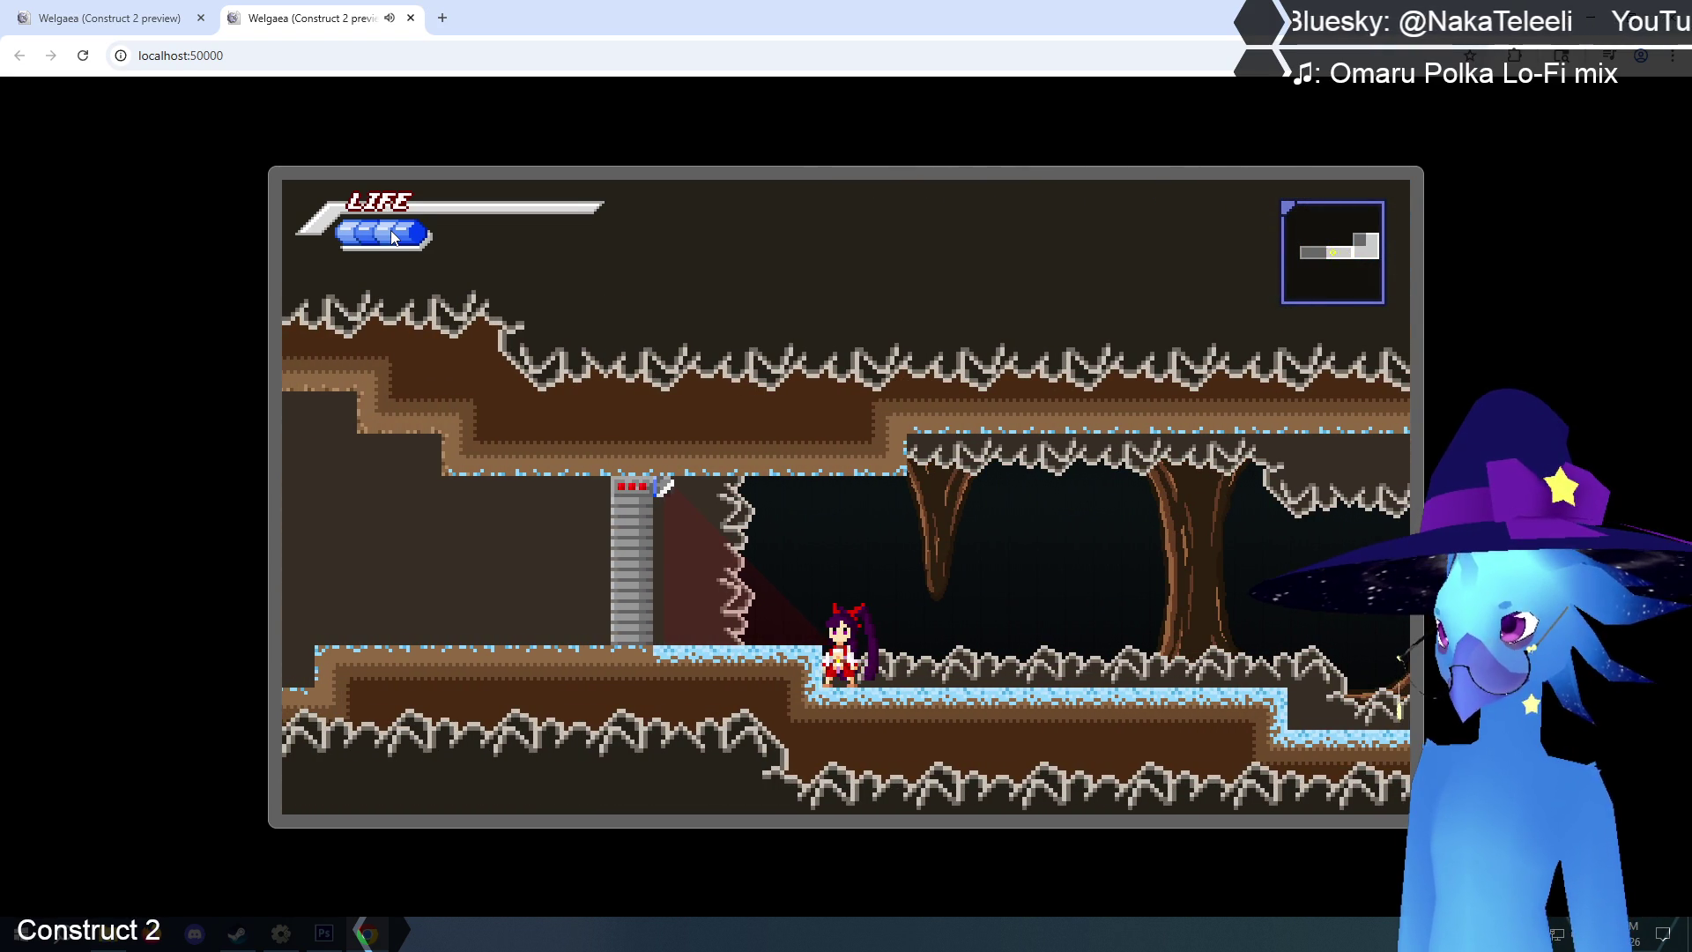
key("Right")
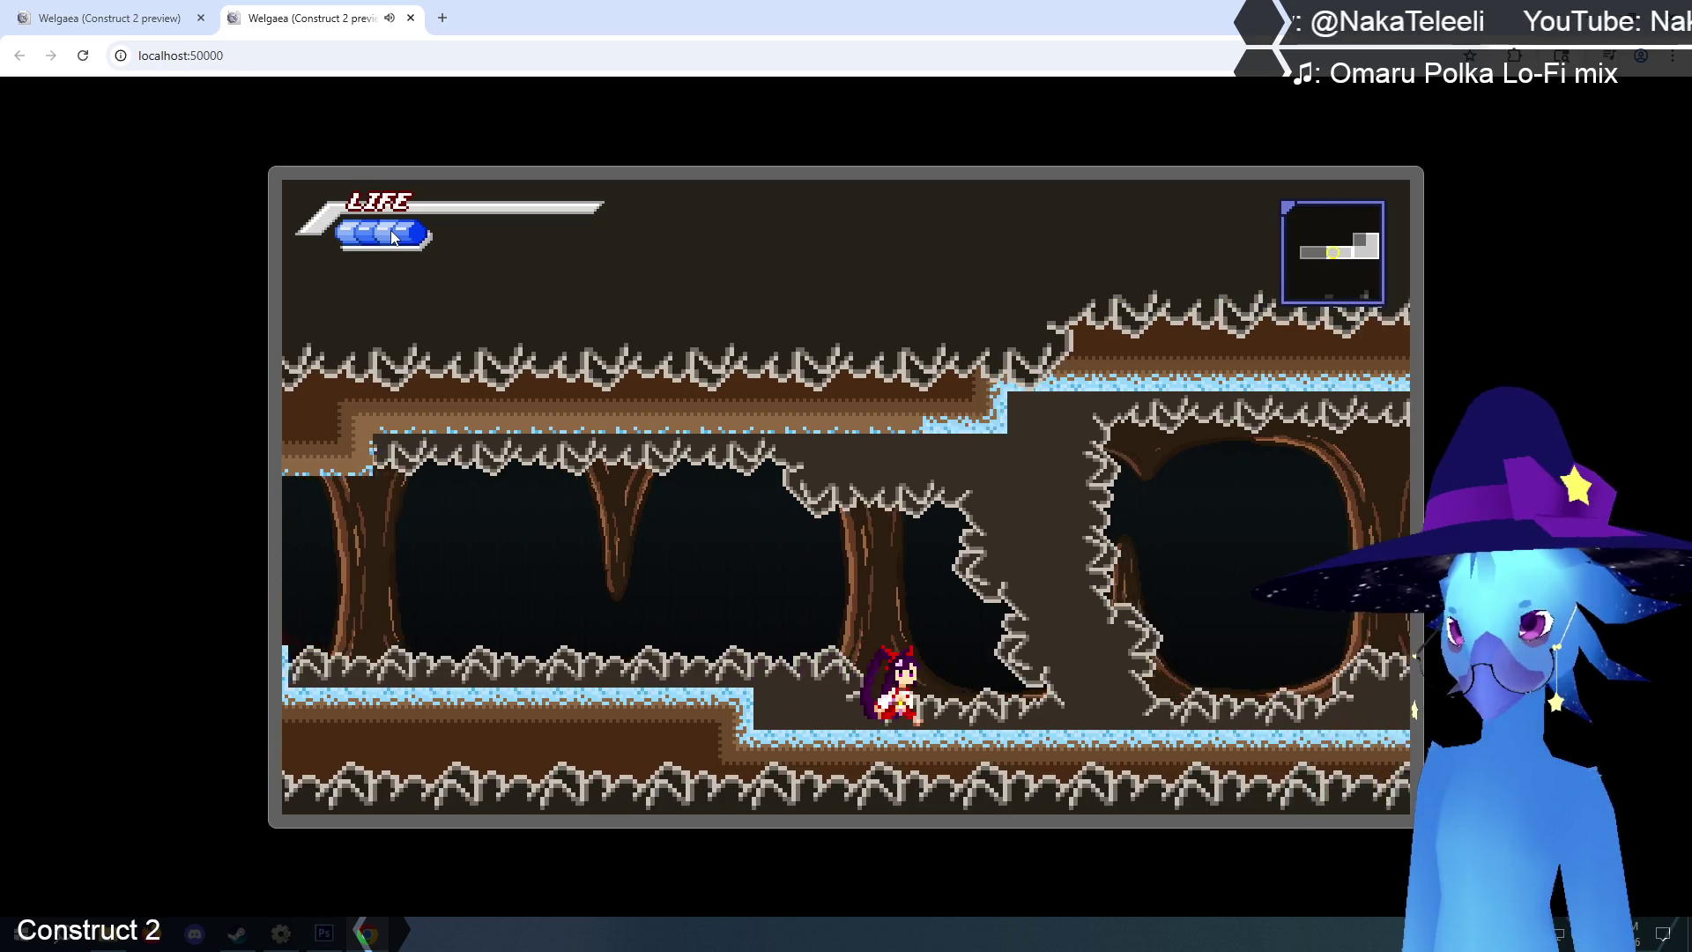
key("Right")
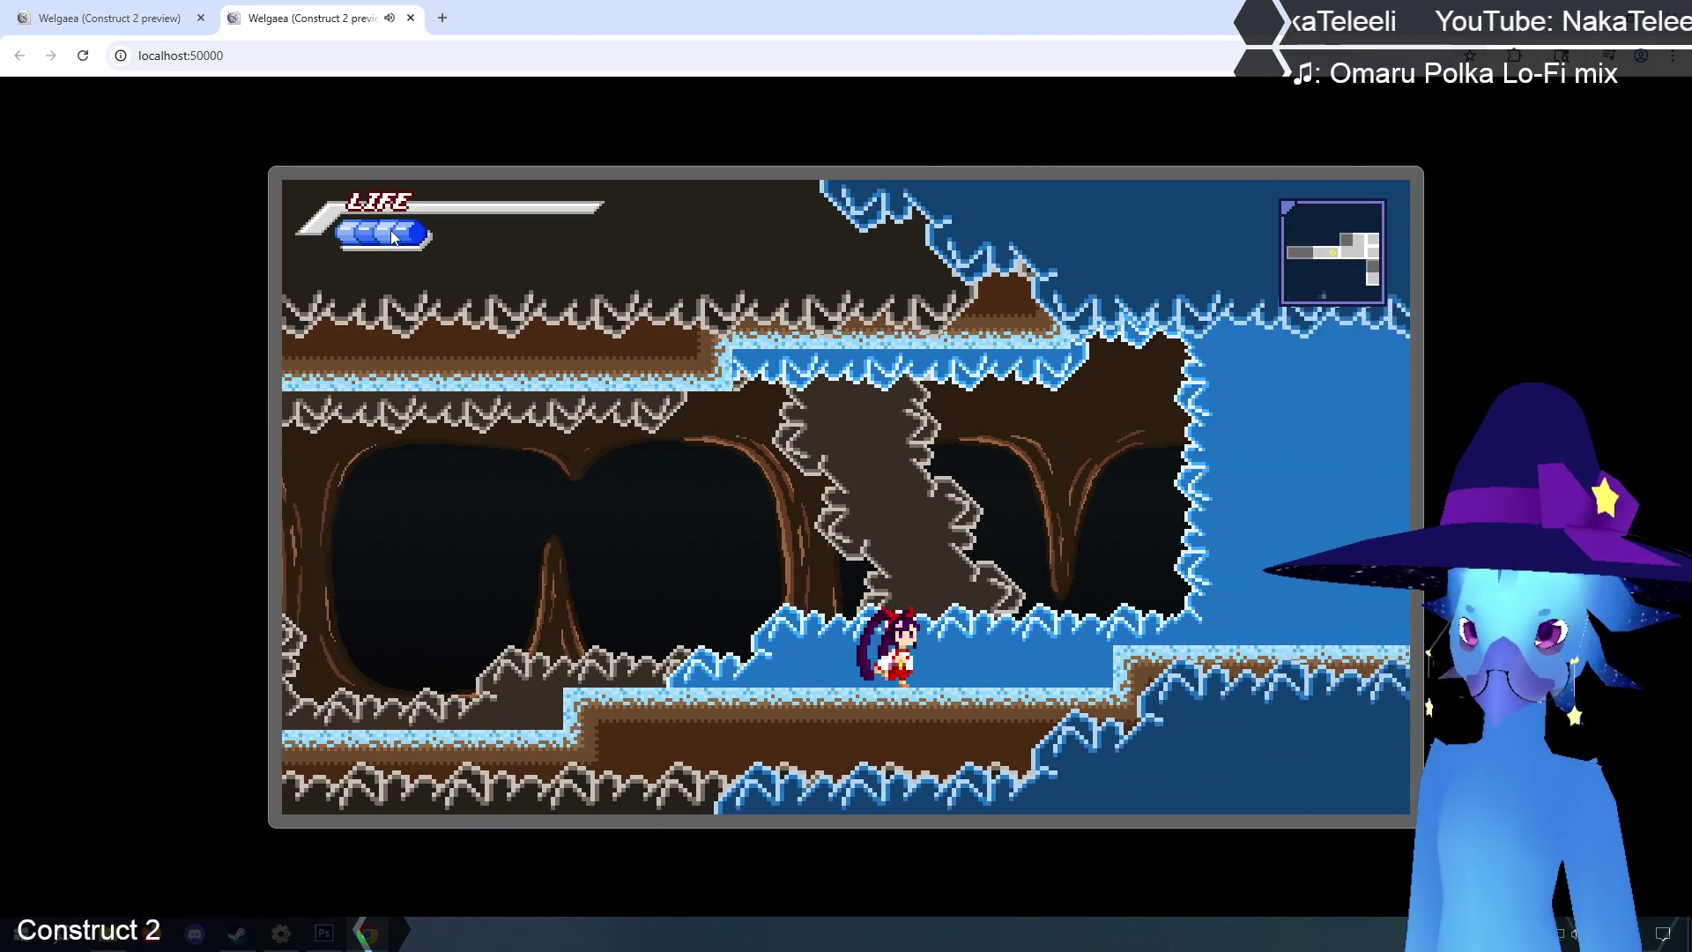
key("Up")
- Run through the Phendrana Drifts snow rooms, jumping the ice pillars and past the enemy
key("Right")
key("Up")
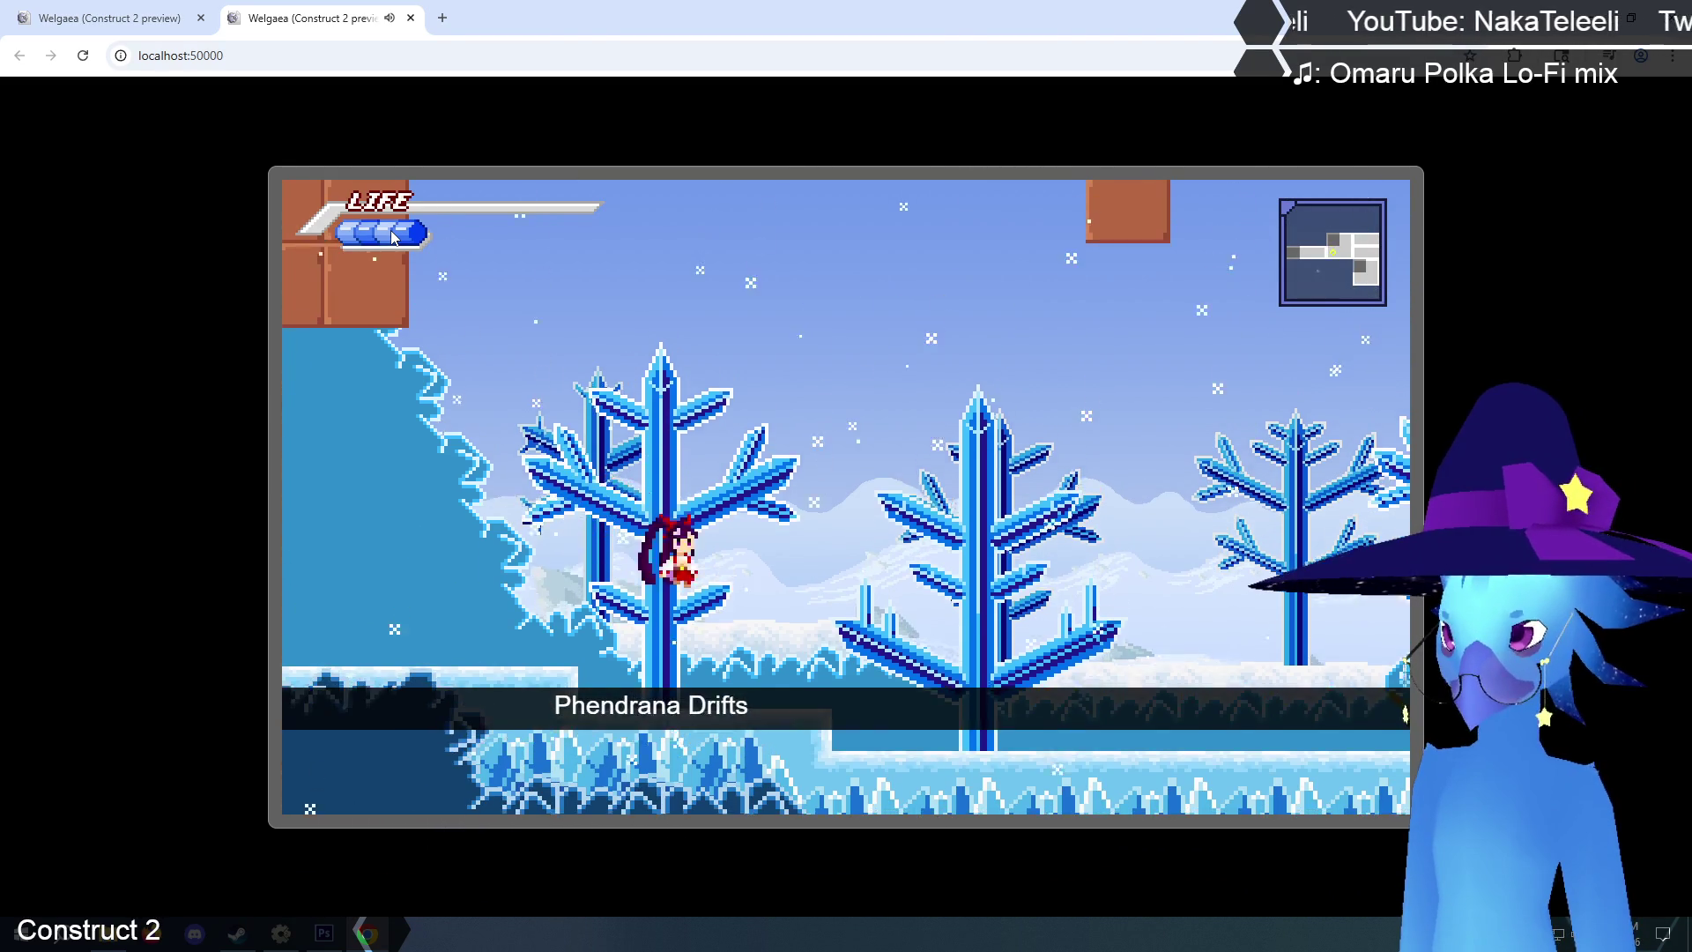
key("Right")
key("Up")
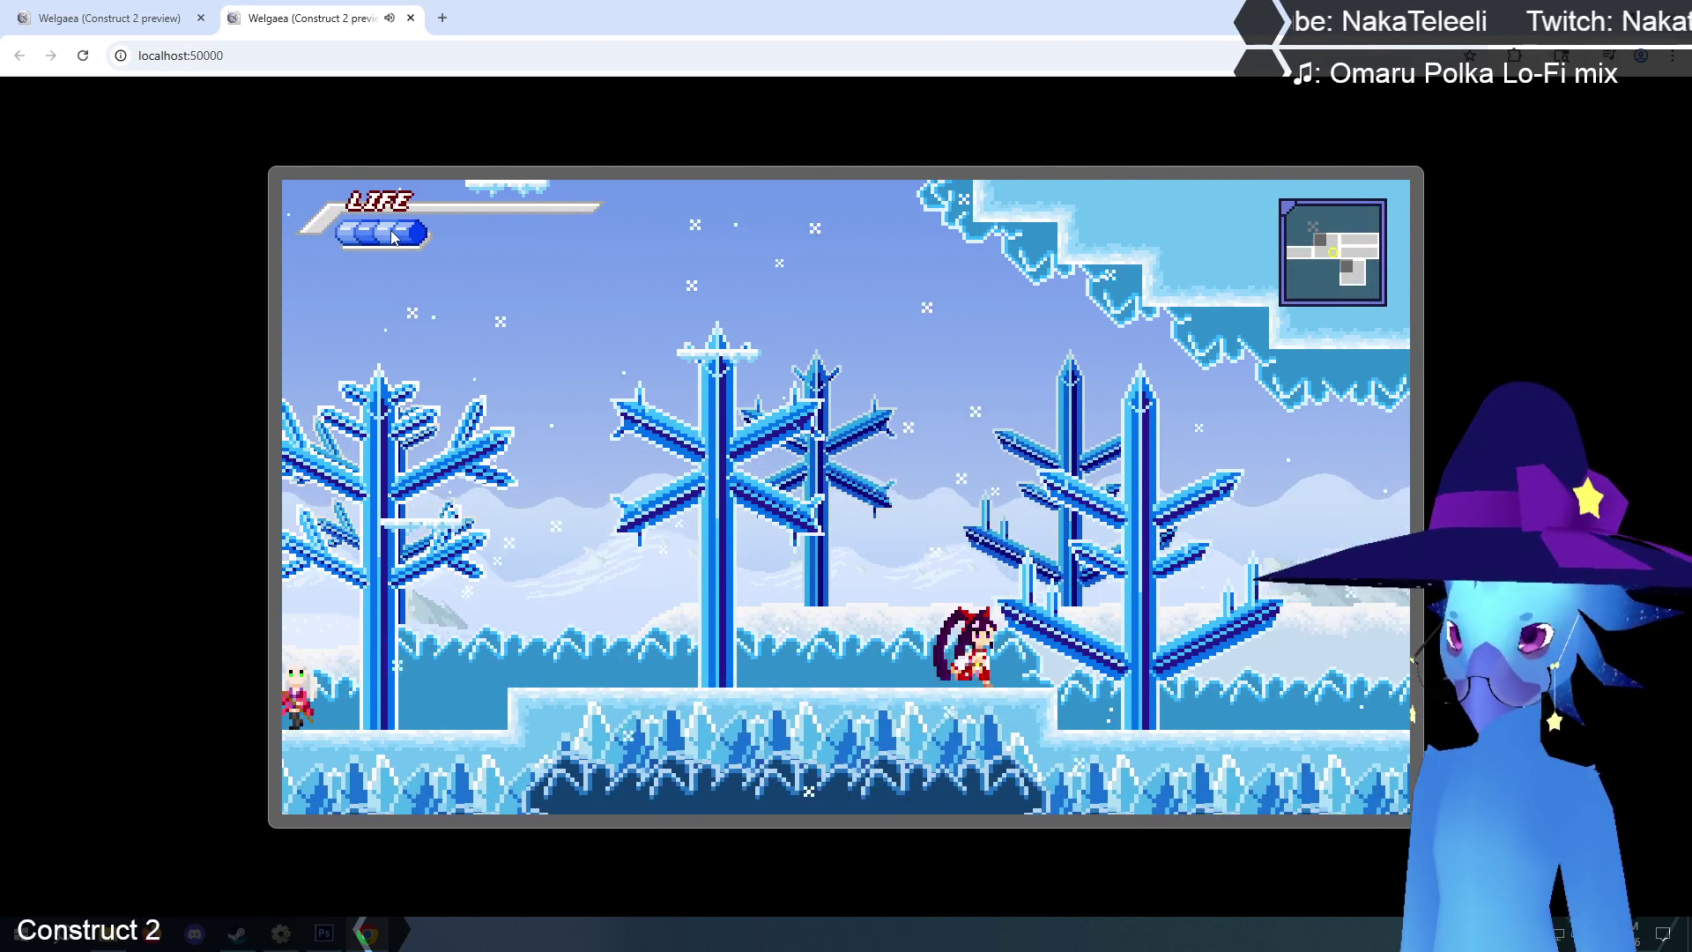
key("Right")
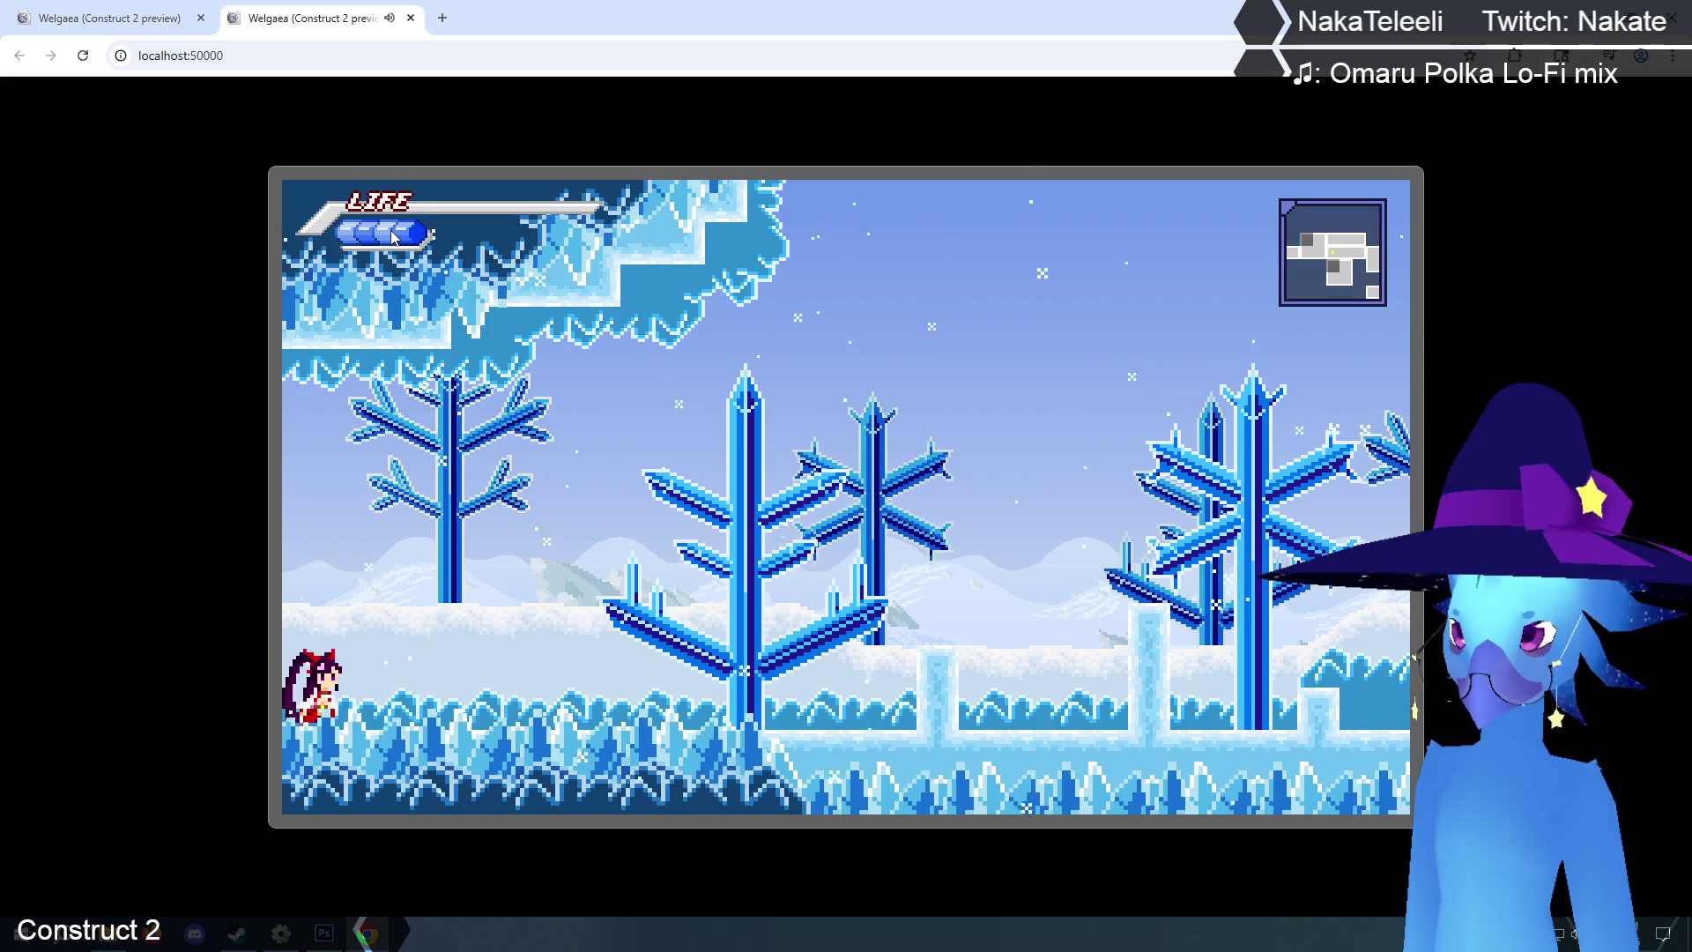
key("Right")
key("Up")
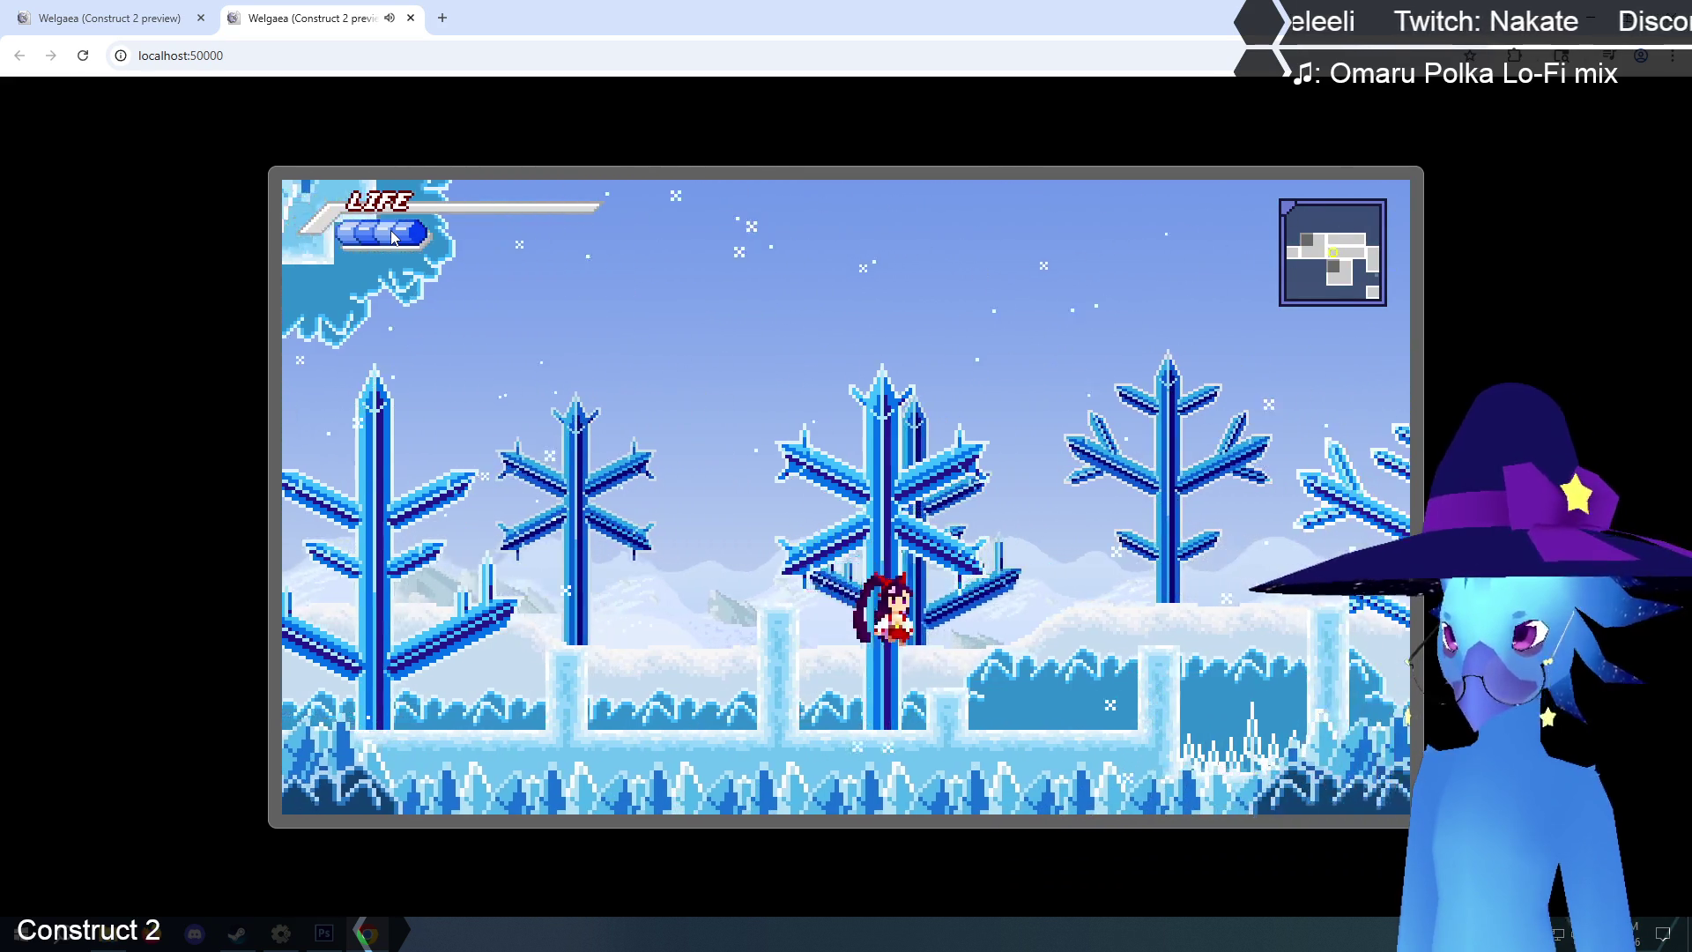
key("Right")
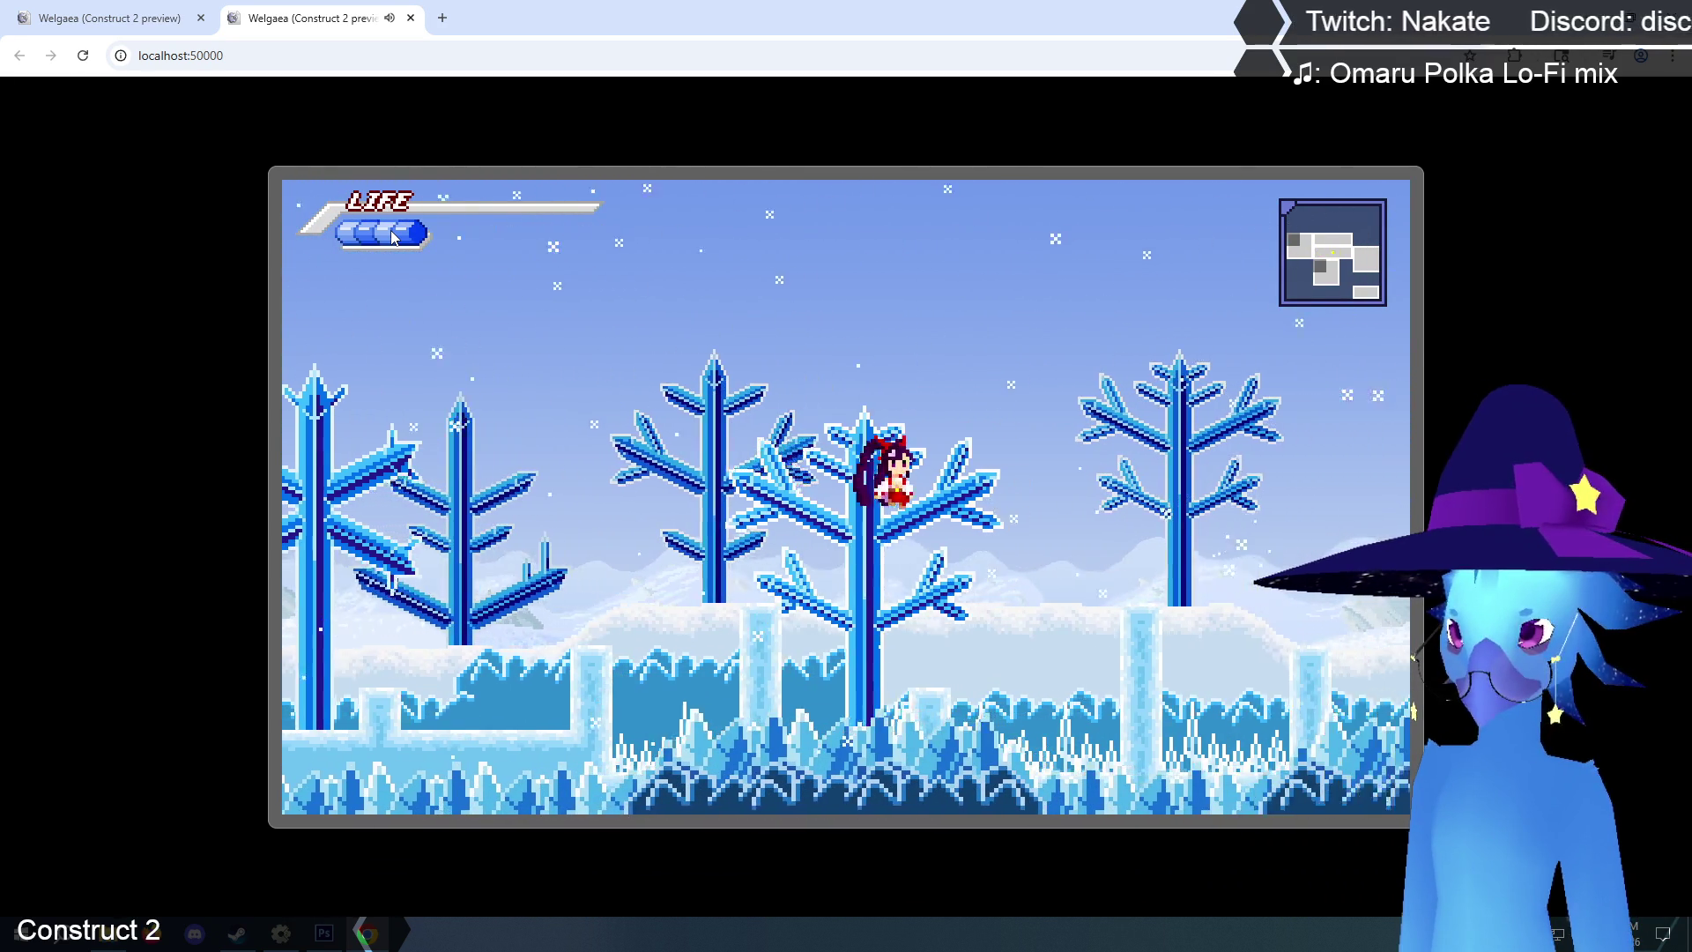
key("Up")
key("Right")
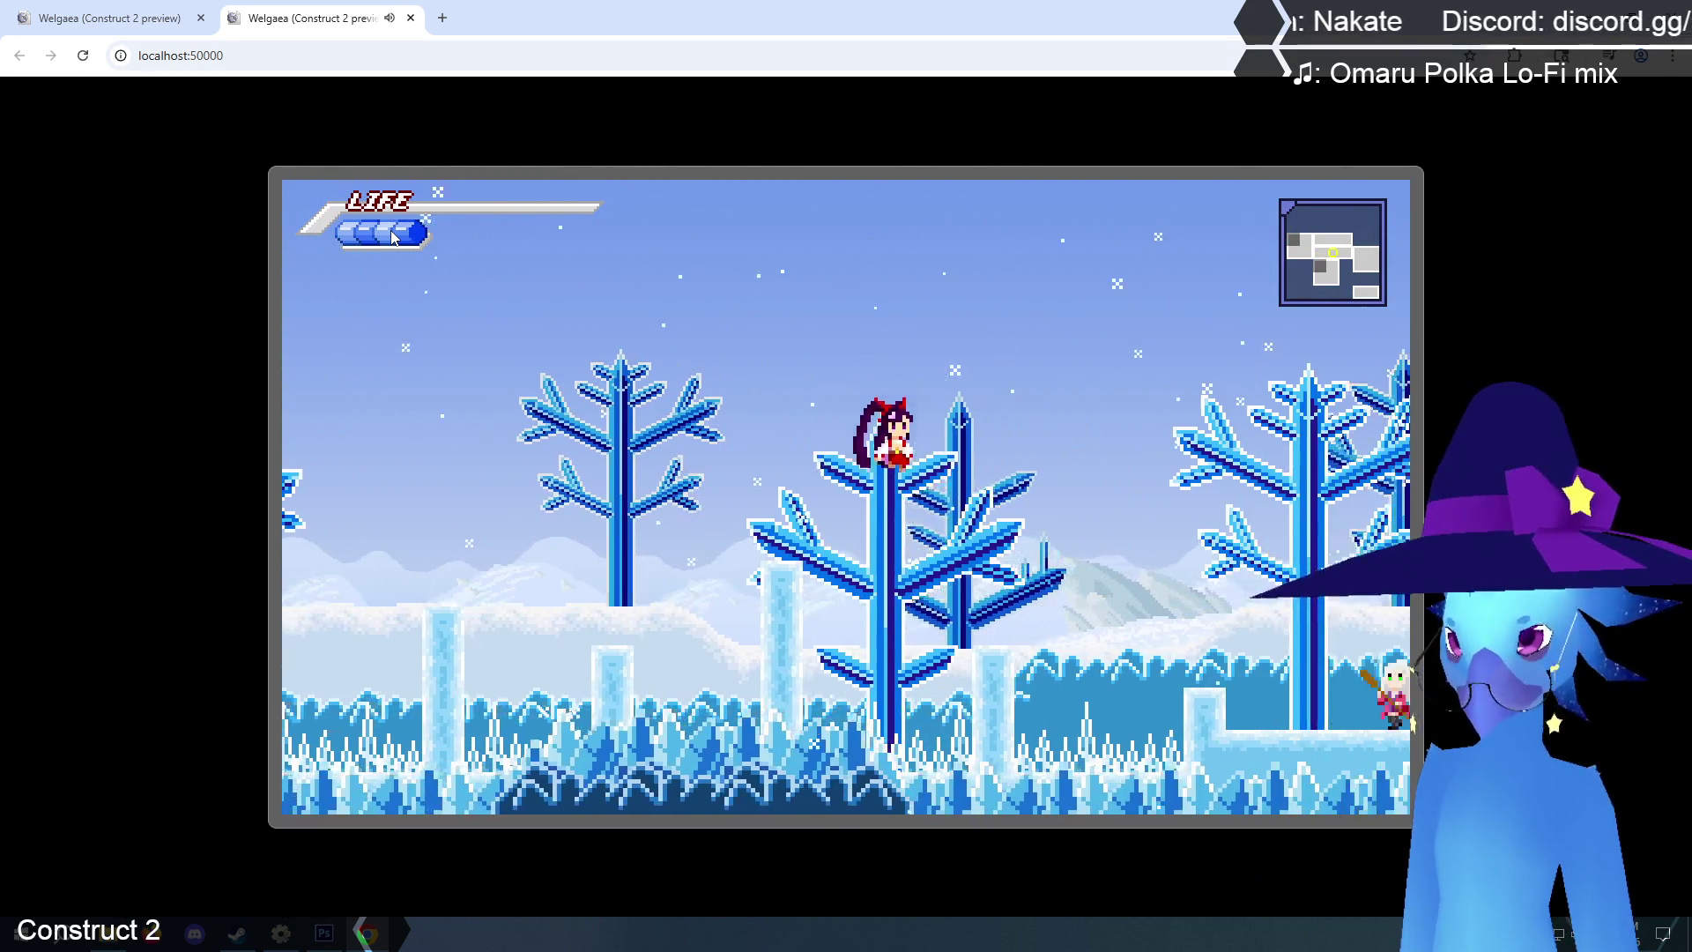
key("Up")
key("Right")
key("Up")
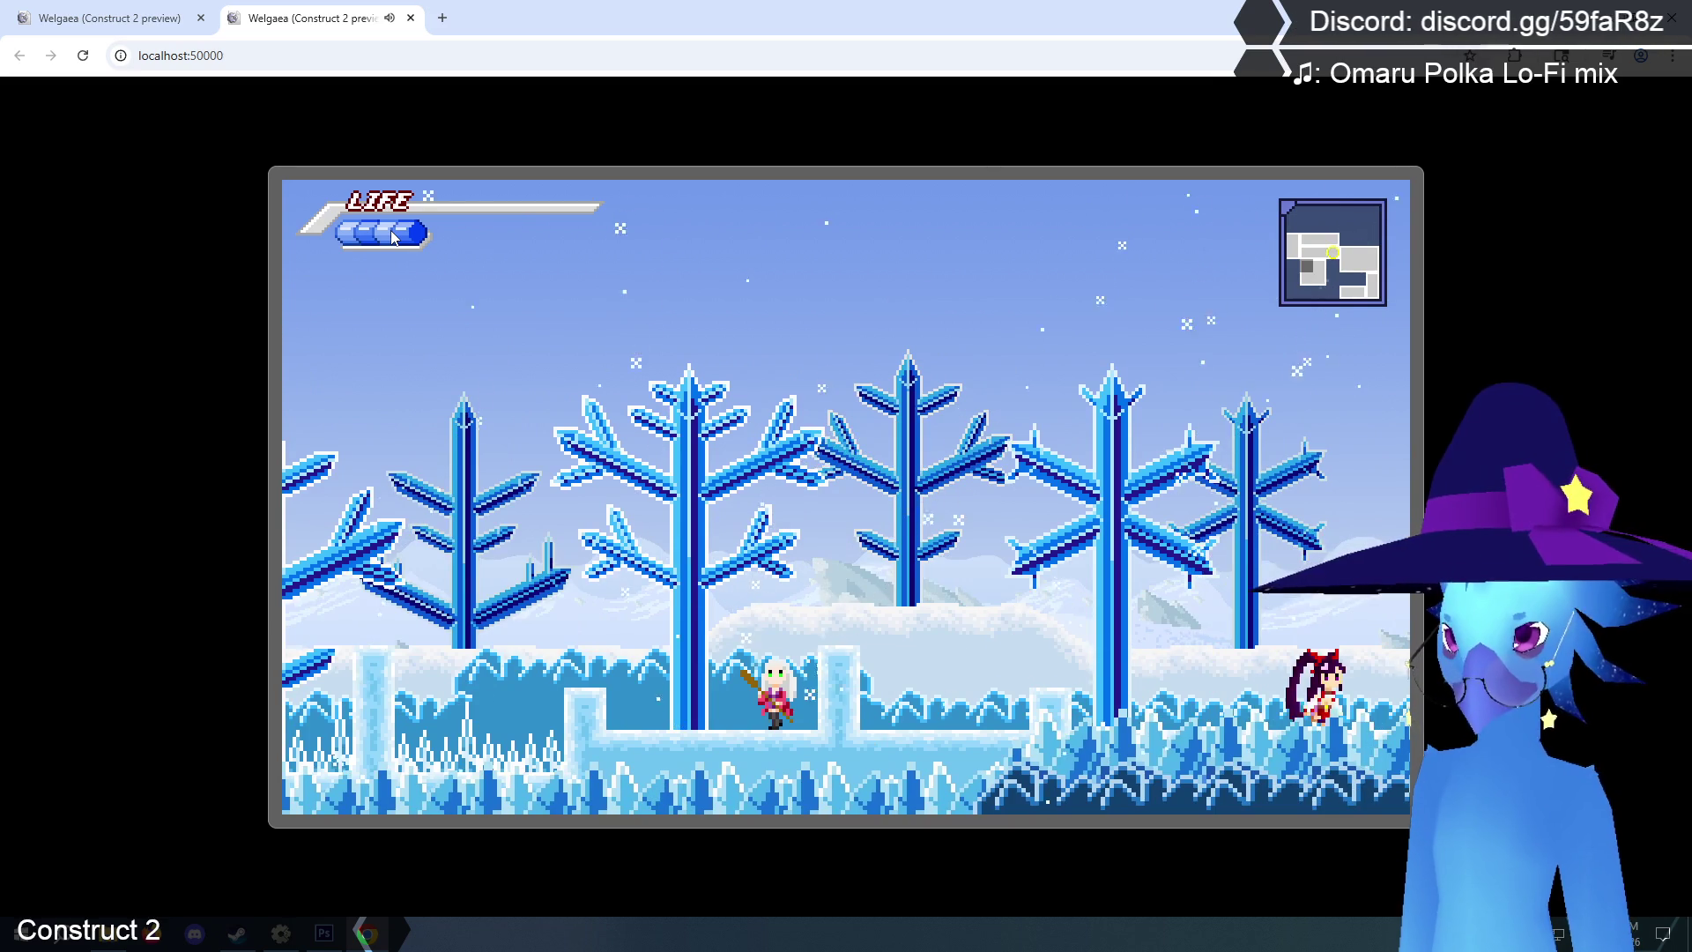
key("Right")
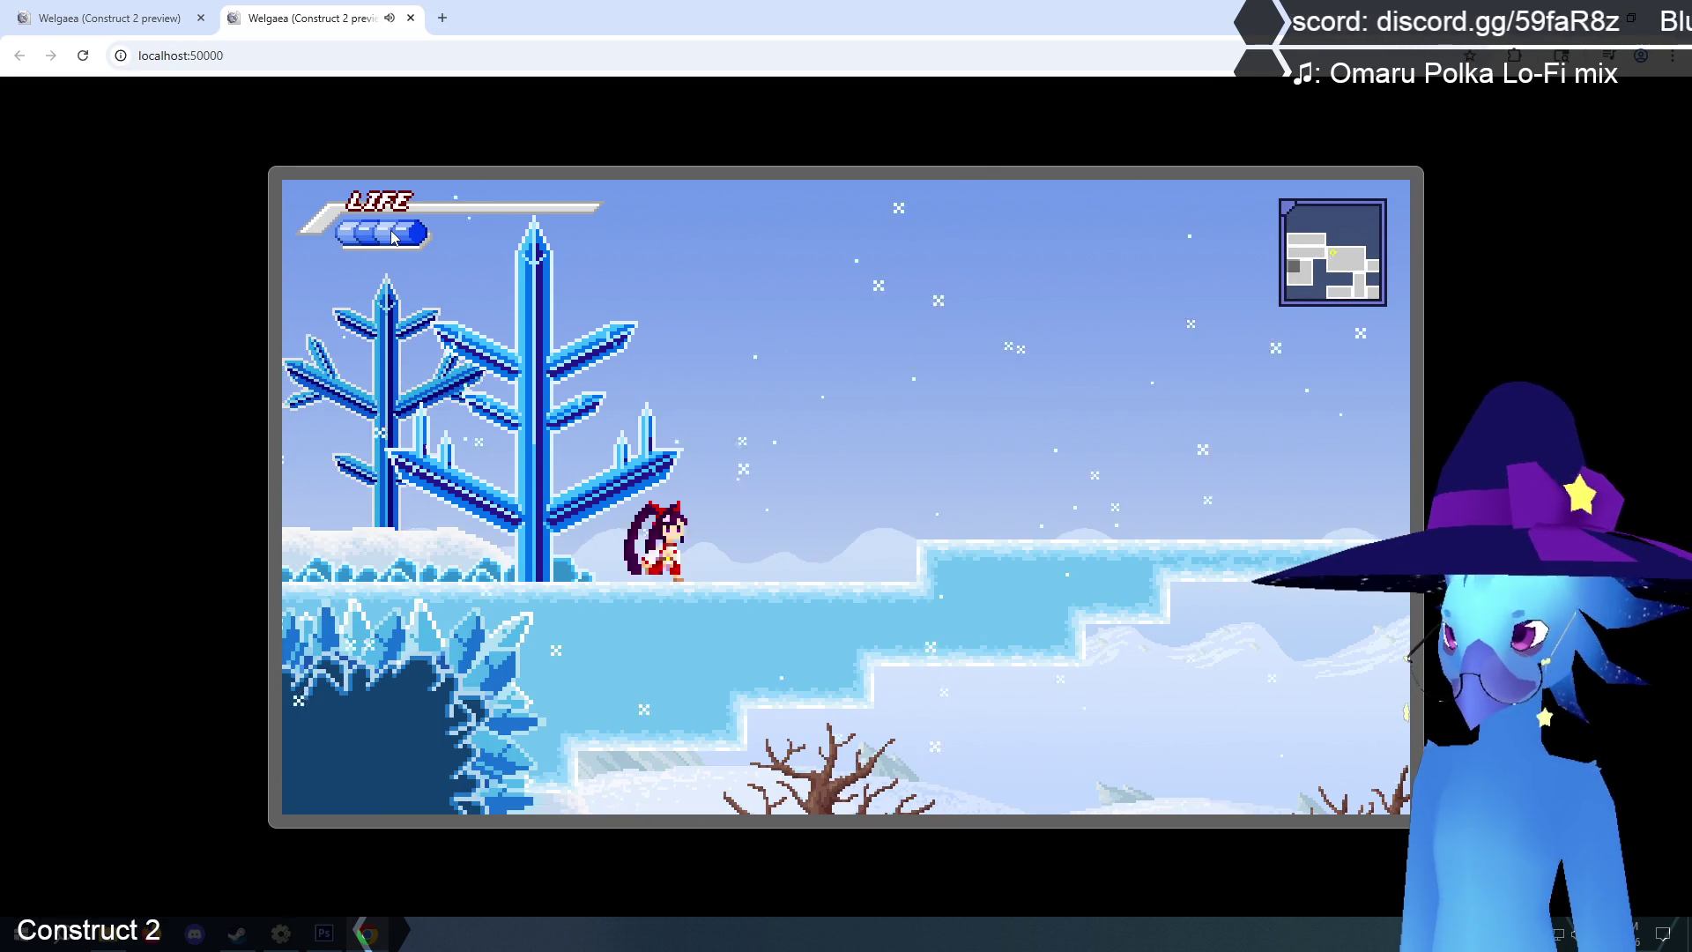
- Descend the ice staircase into the ice cave, step out and back, then close the preview
key("Up")
key("Right")
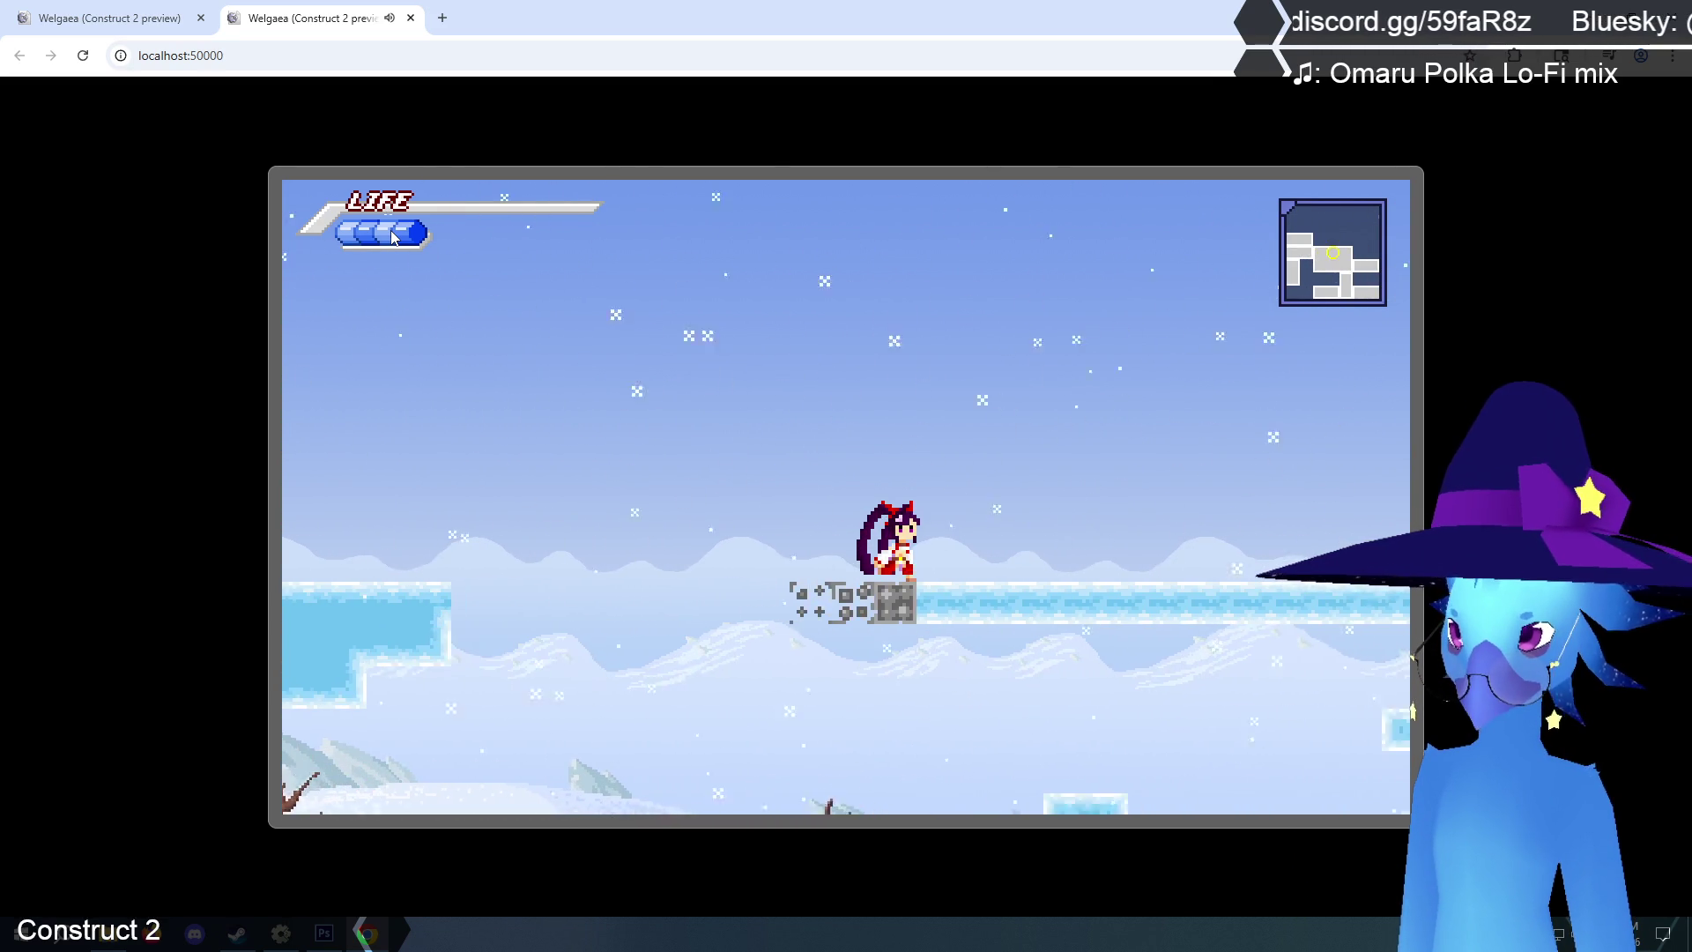
key("Right")
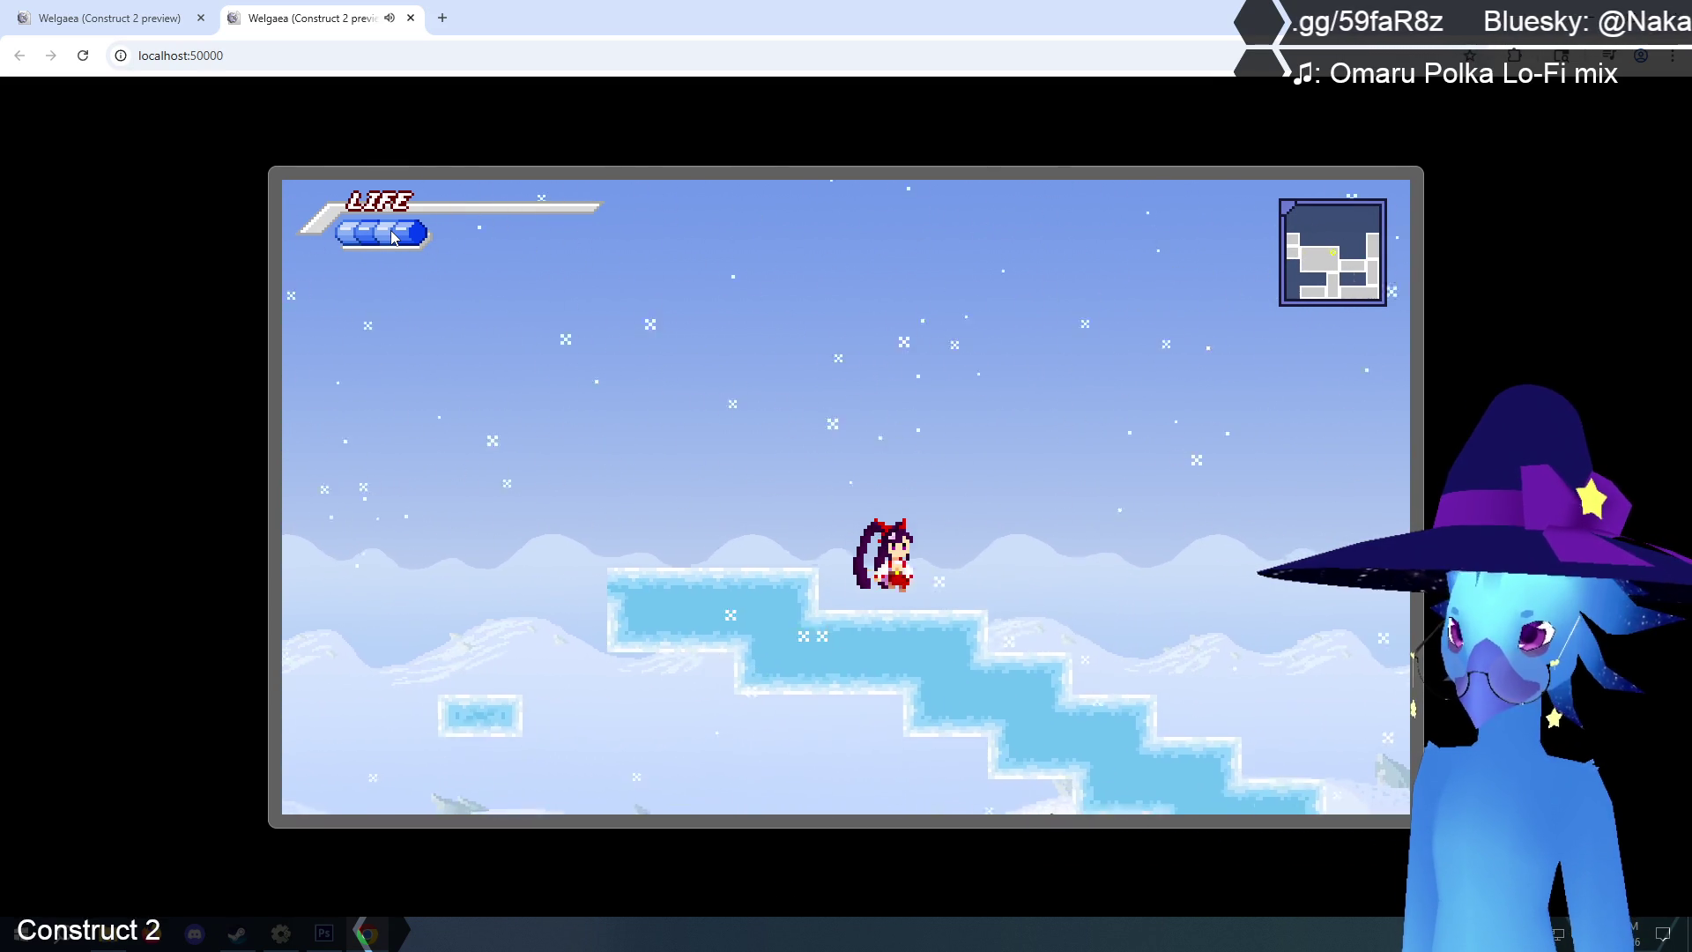
key("Right")
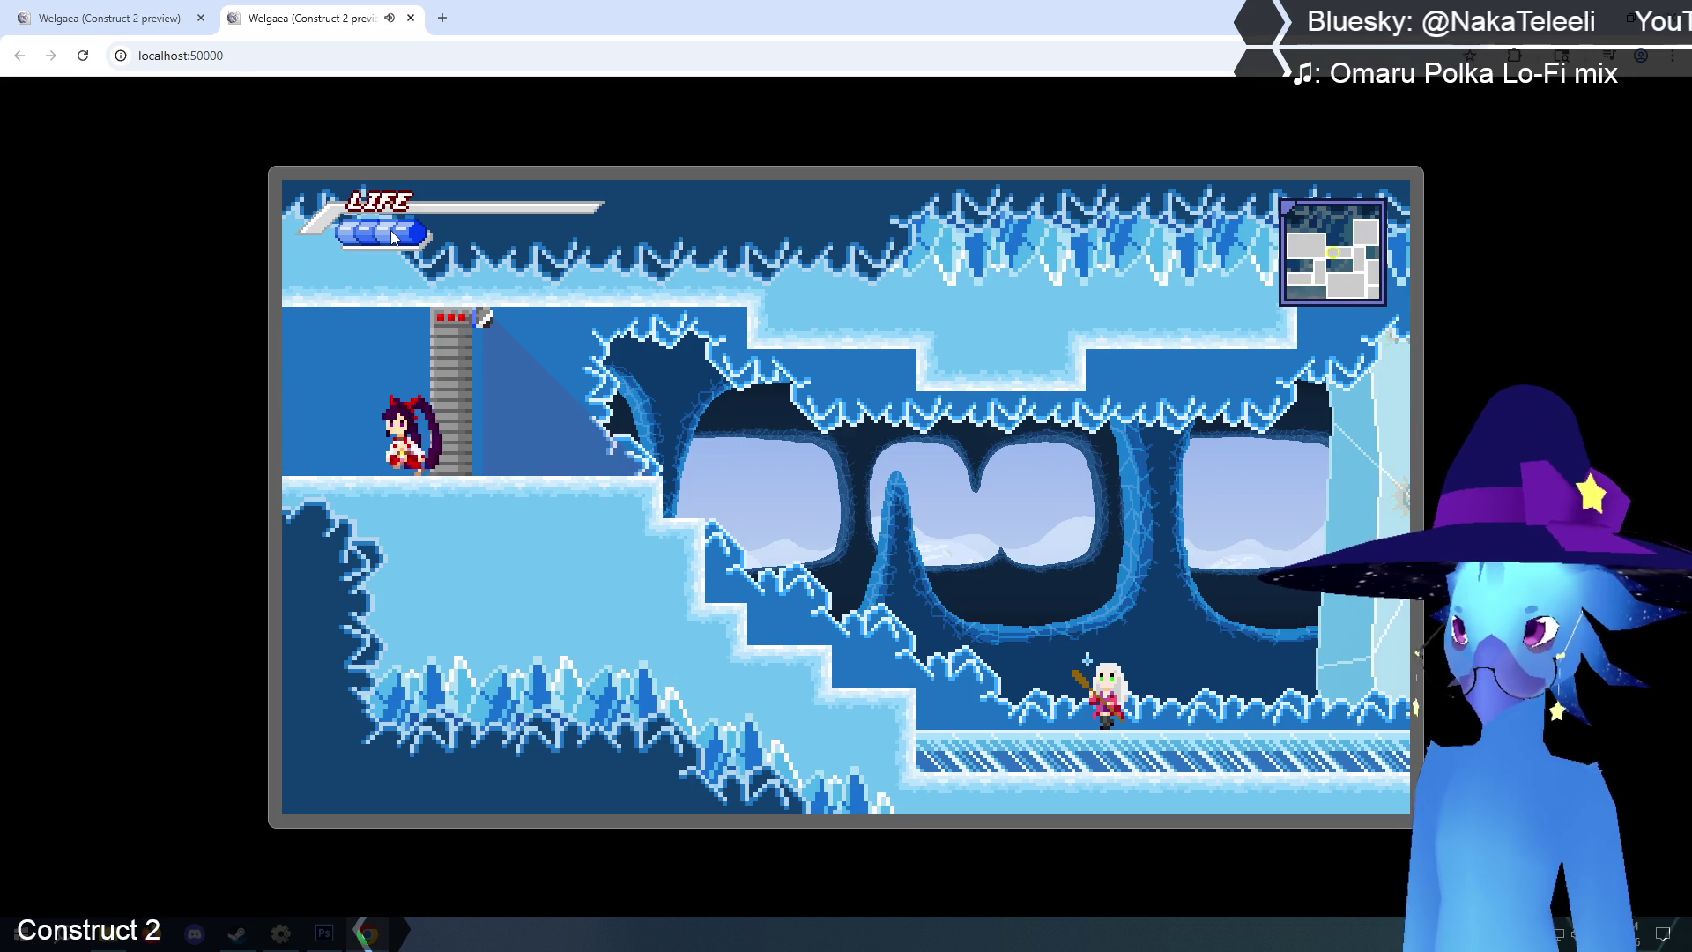
key("Left")
key("Right")
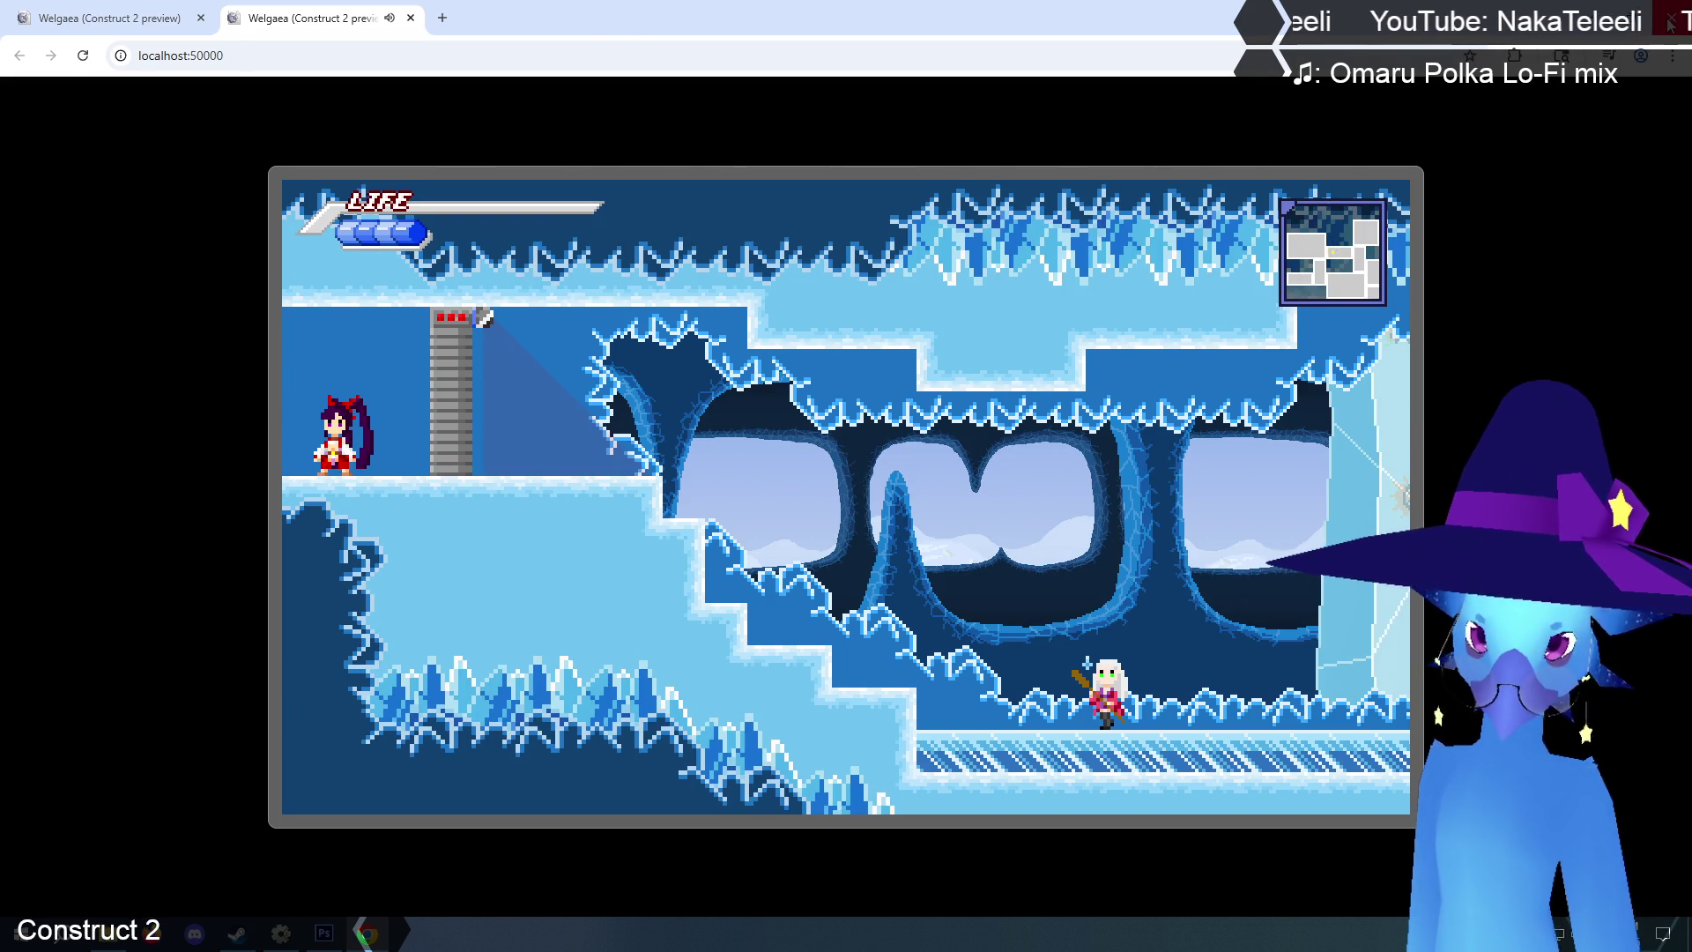
left_click(1670, 20)
- In the Snow10 cave layout, select the ladder and the Flamethrower sitting on top of it
left_click(911, 185)
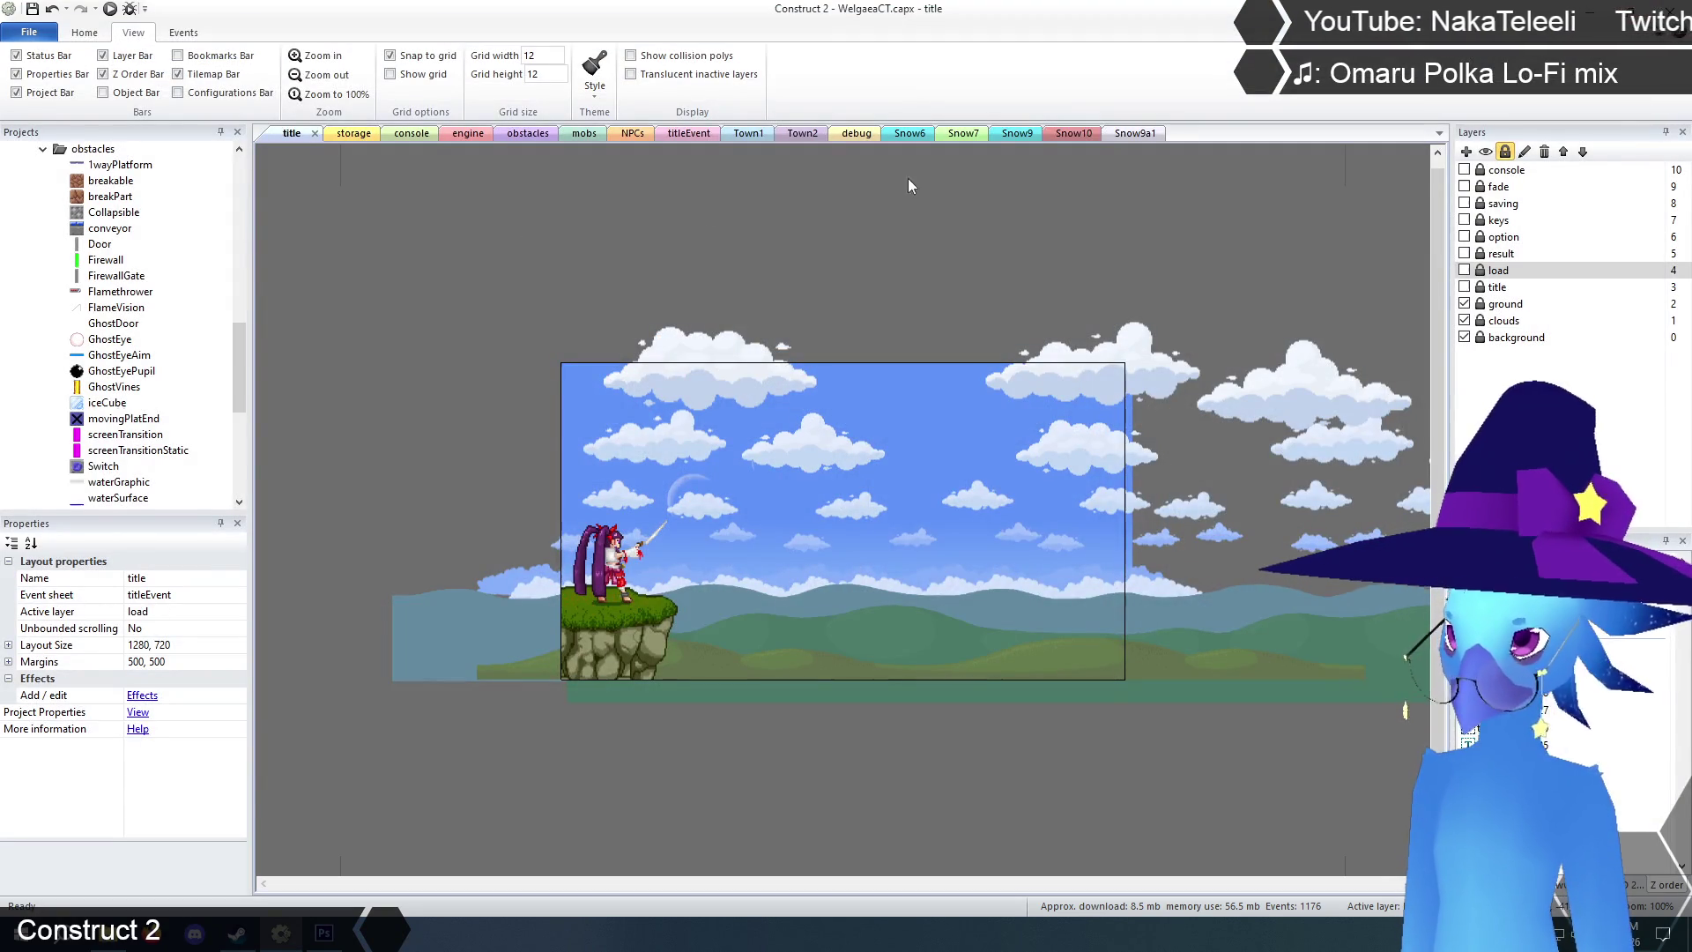
left_click(1072, 134)
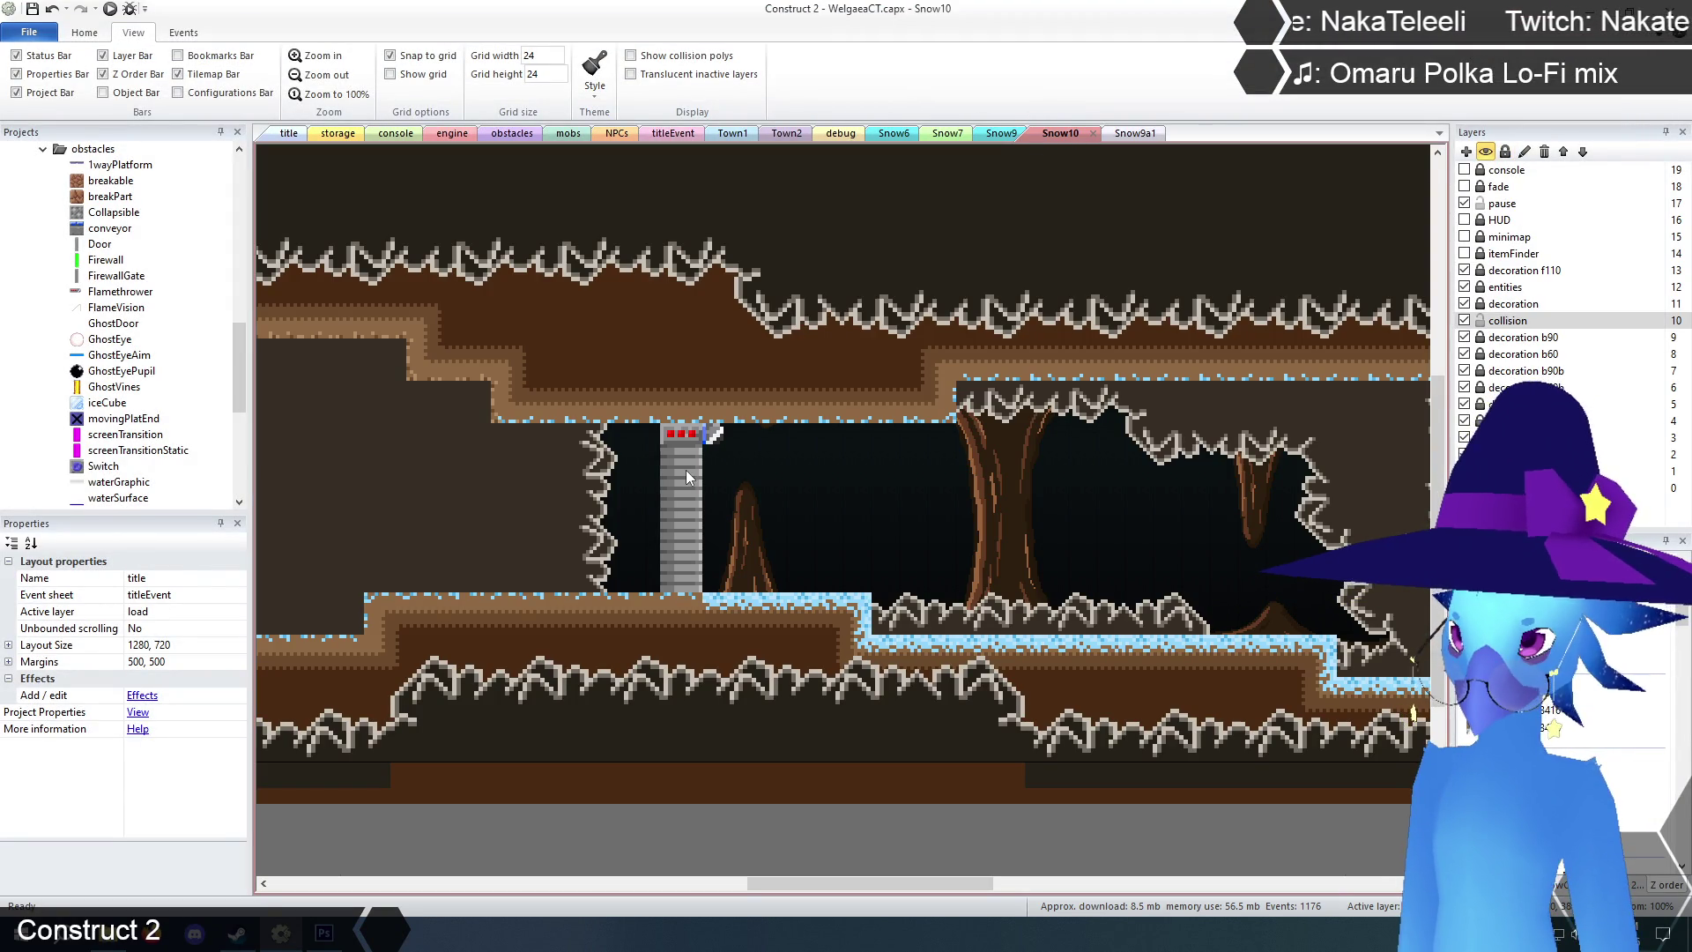
left_click(686, 473)
left_click(696, 435)
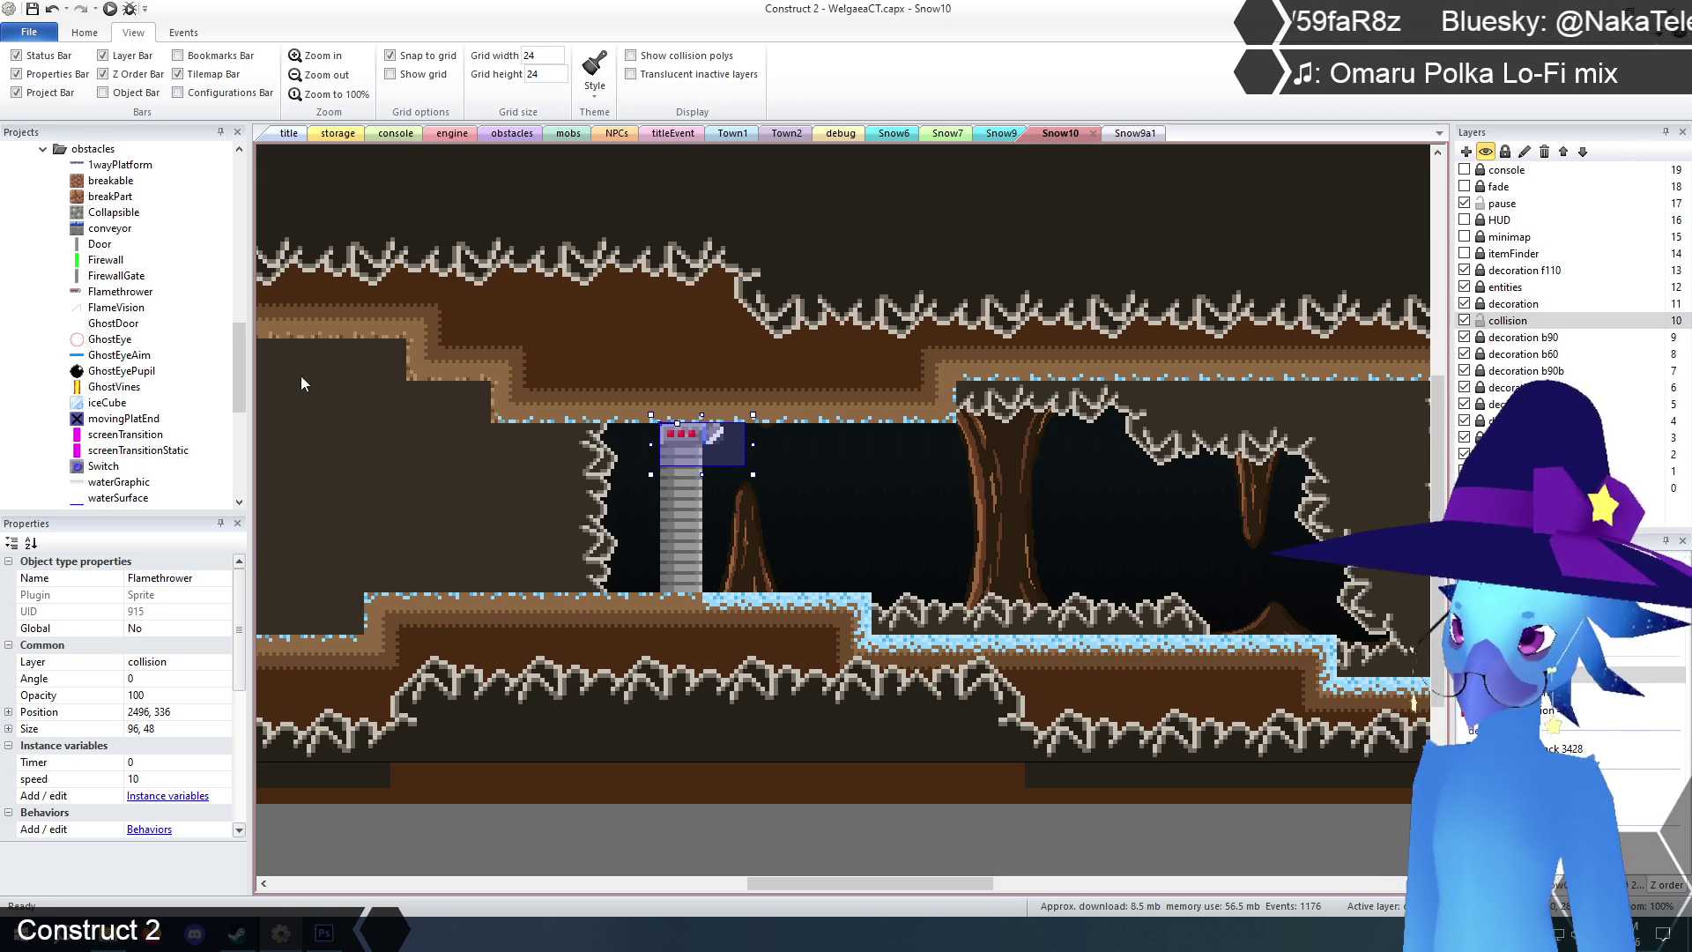
left_click(1005, 141)
- Select the ladder column and Flamethrower in Snow6, clear the selection, and reopen the title layout
left_click(938, 141)
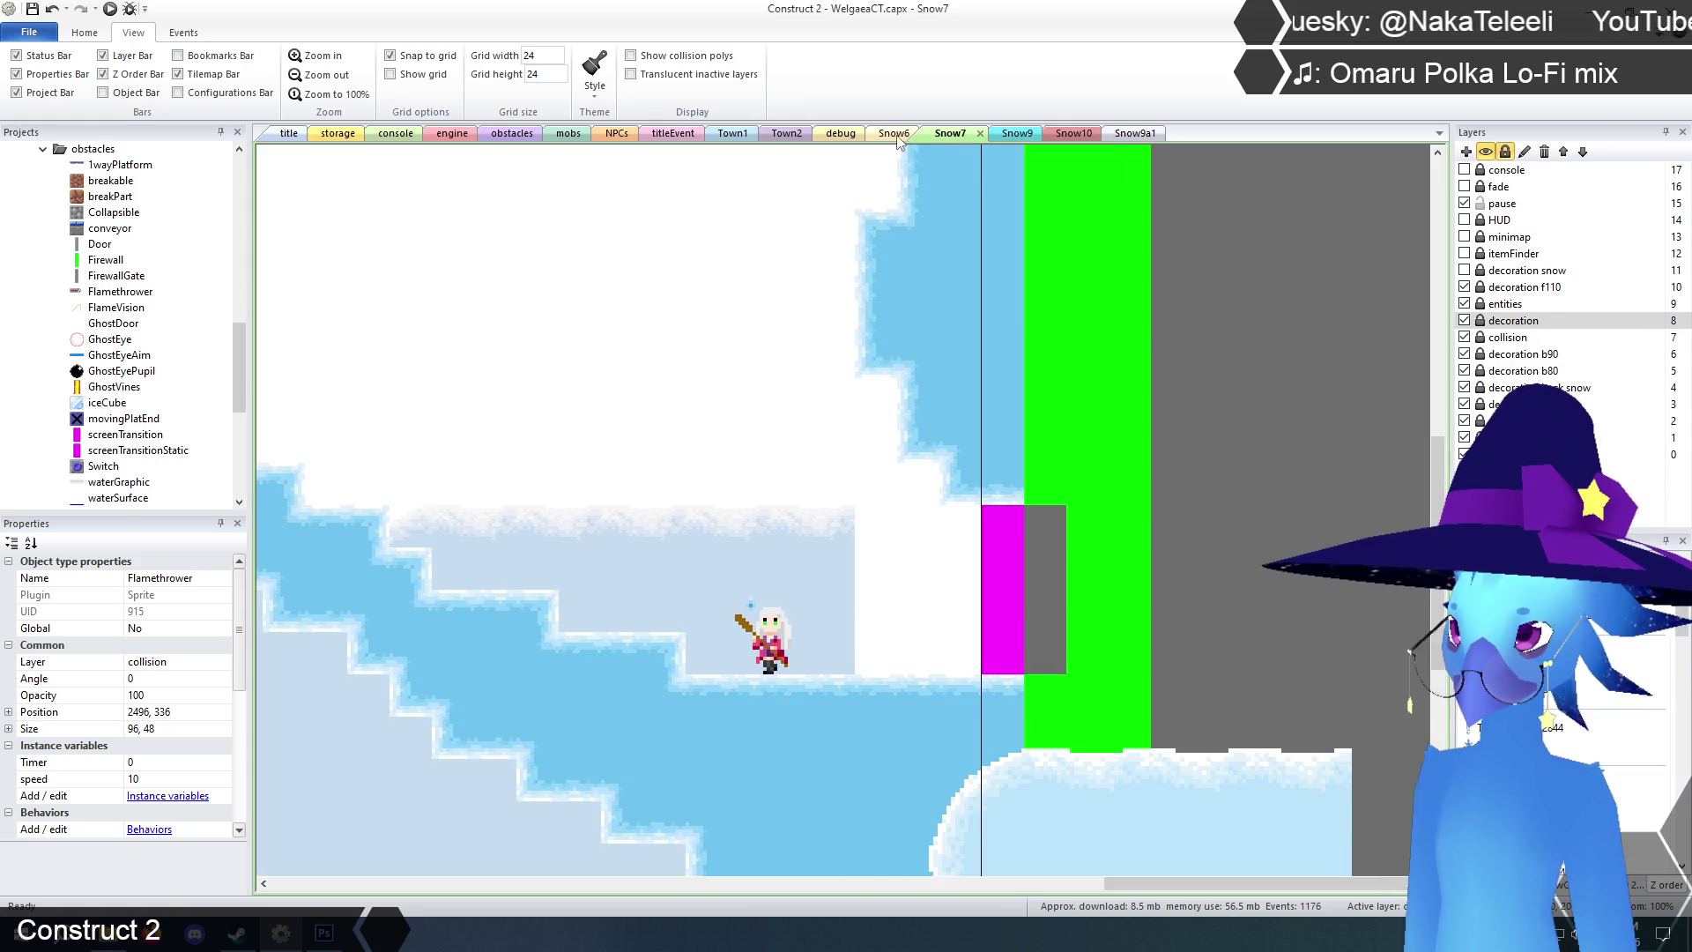
left_click(892, 136)
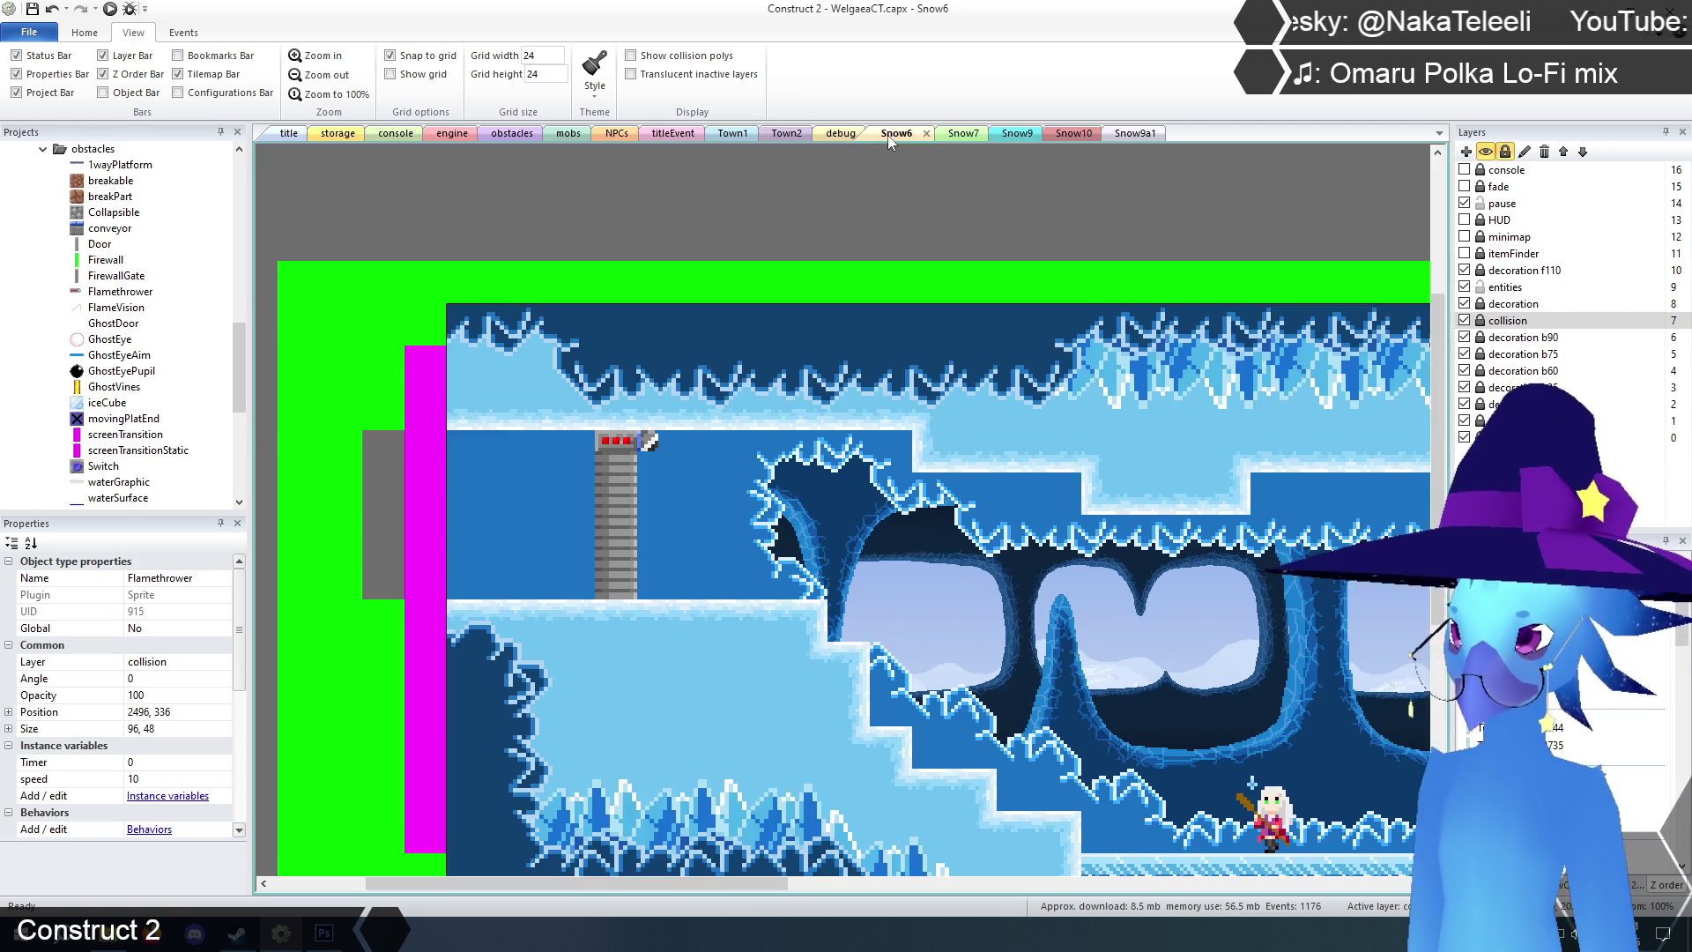
left_click(622, 504, "ctrl")
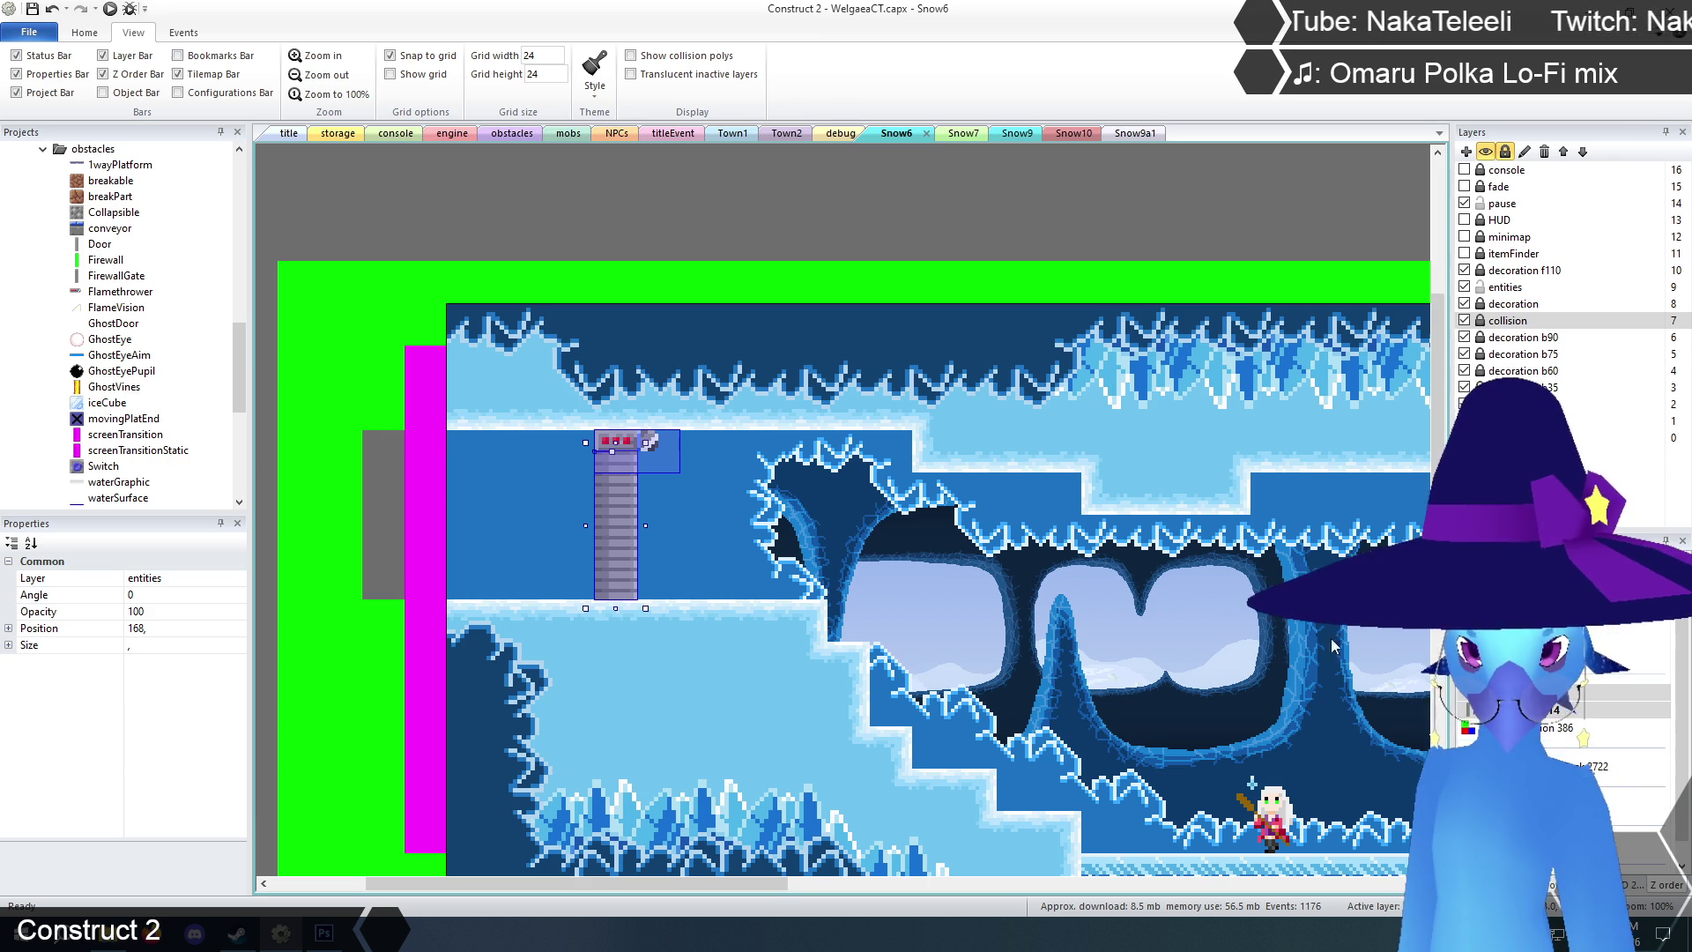
left_click(855, 193)
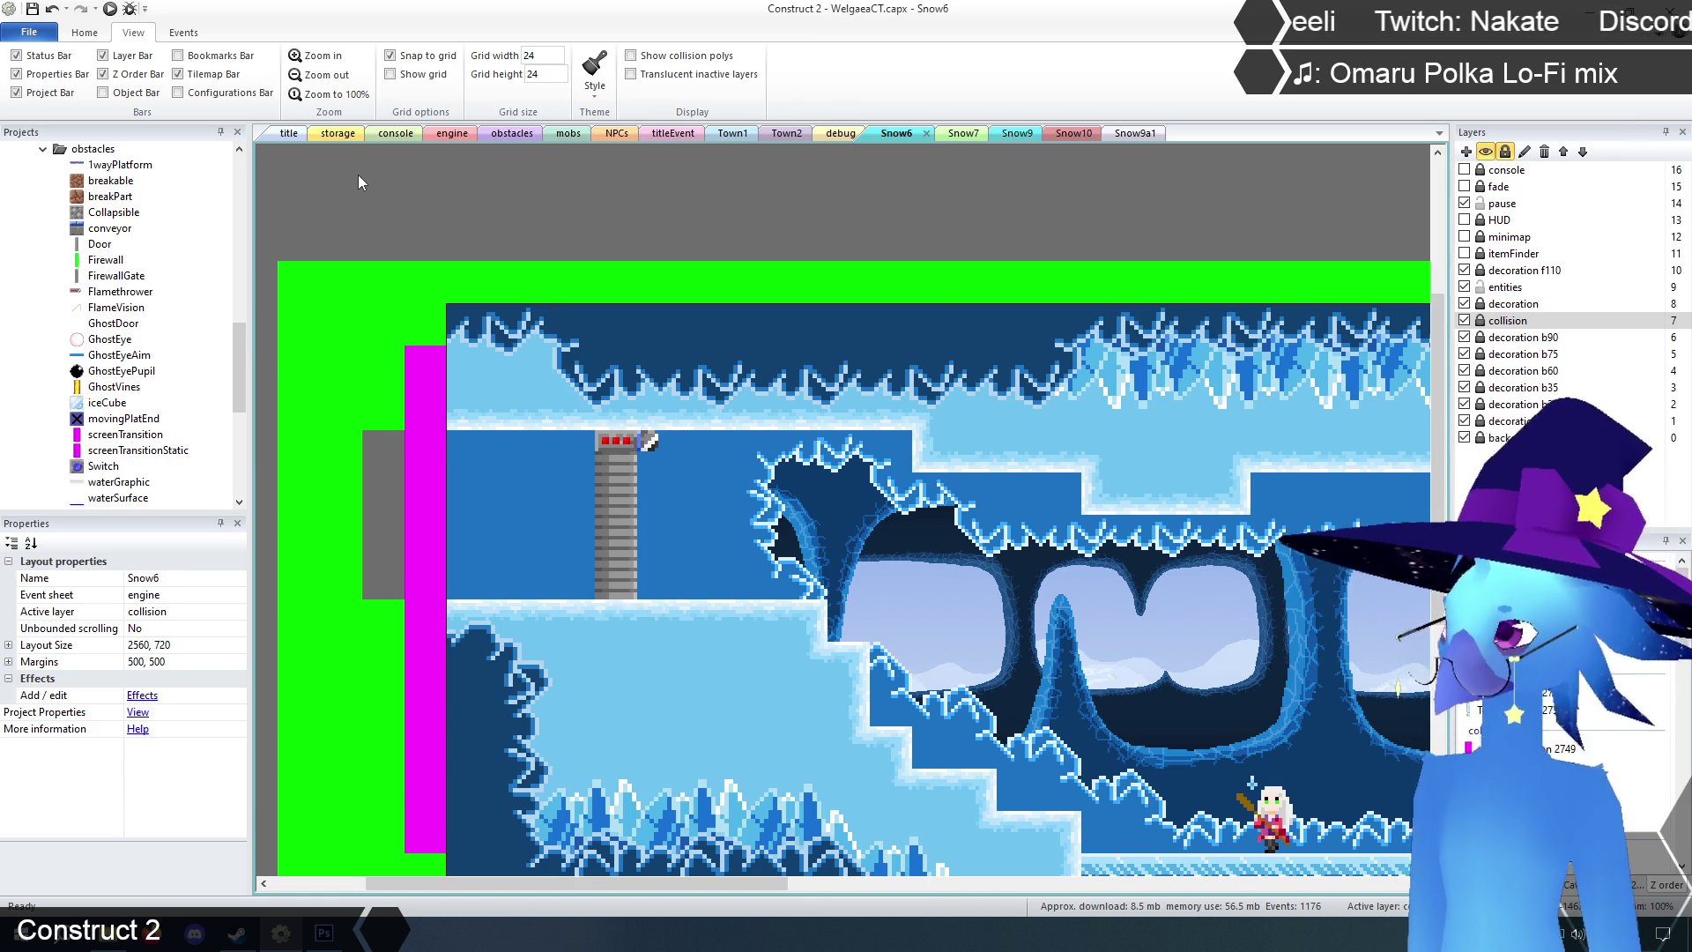
left_click(269, 134)
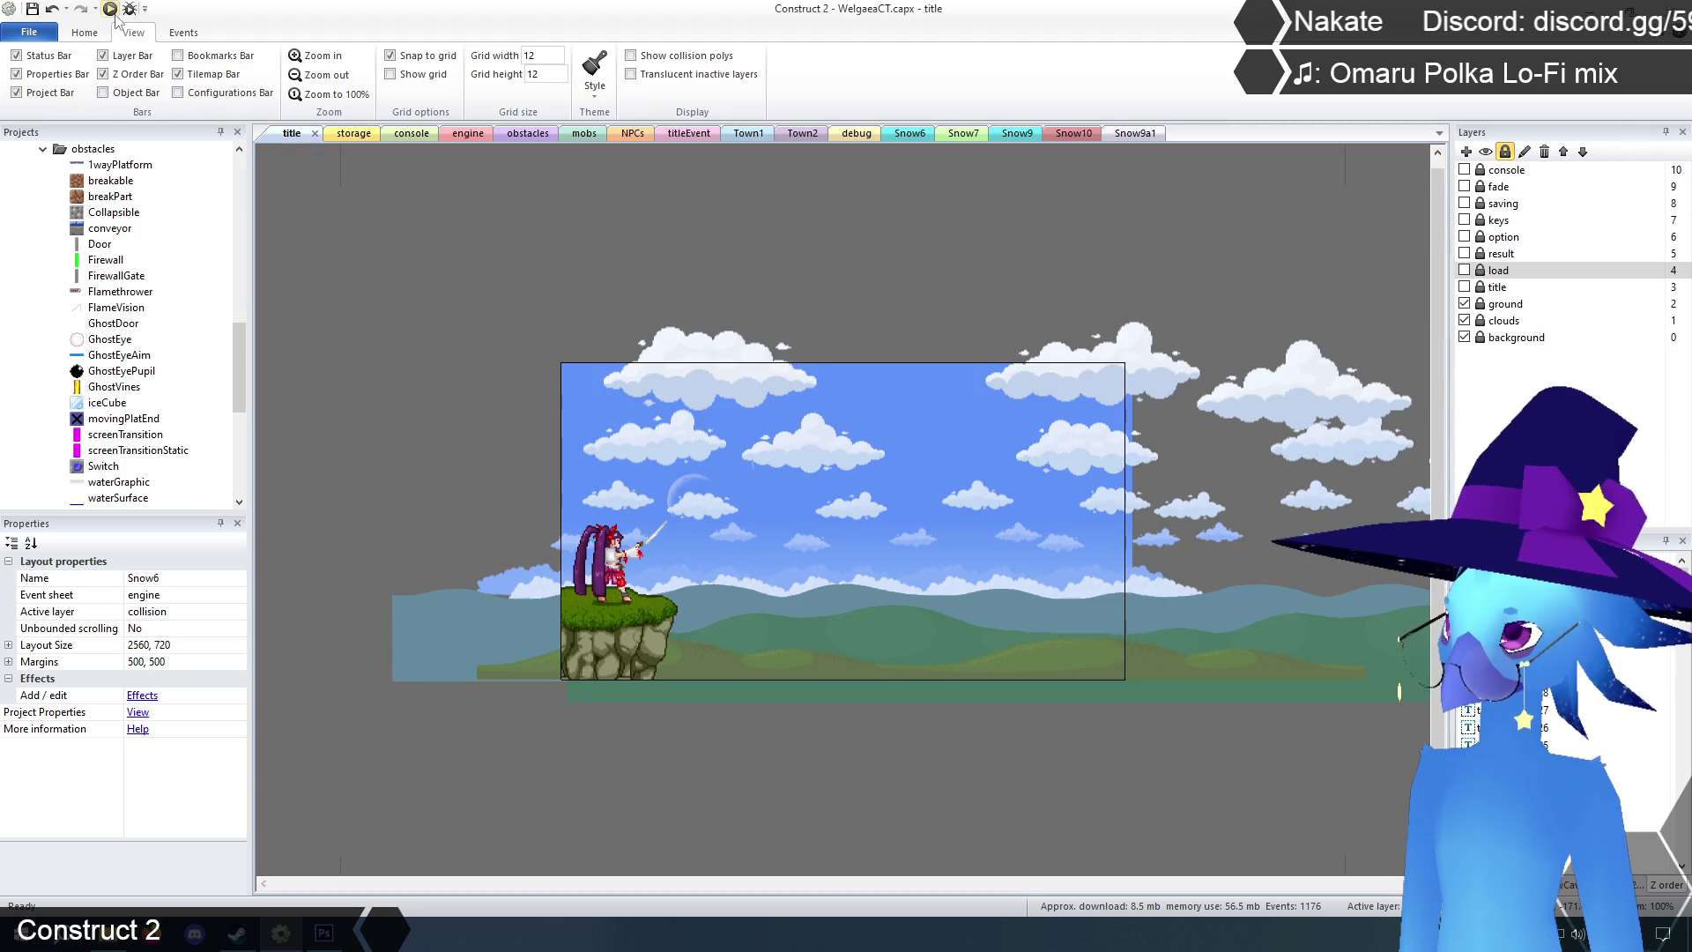
- Launch a preview, start the game and run right across the snowy level
left_click(109, 9)
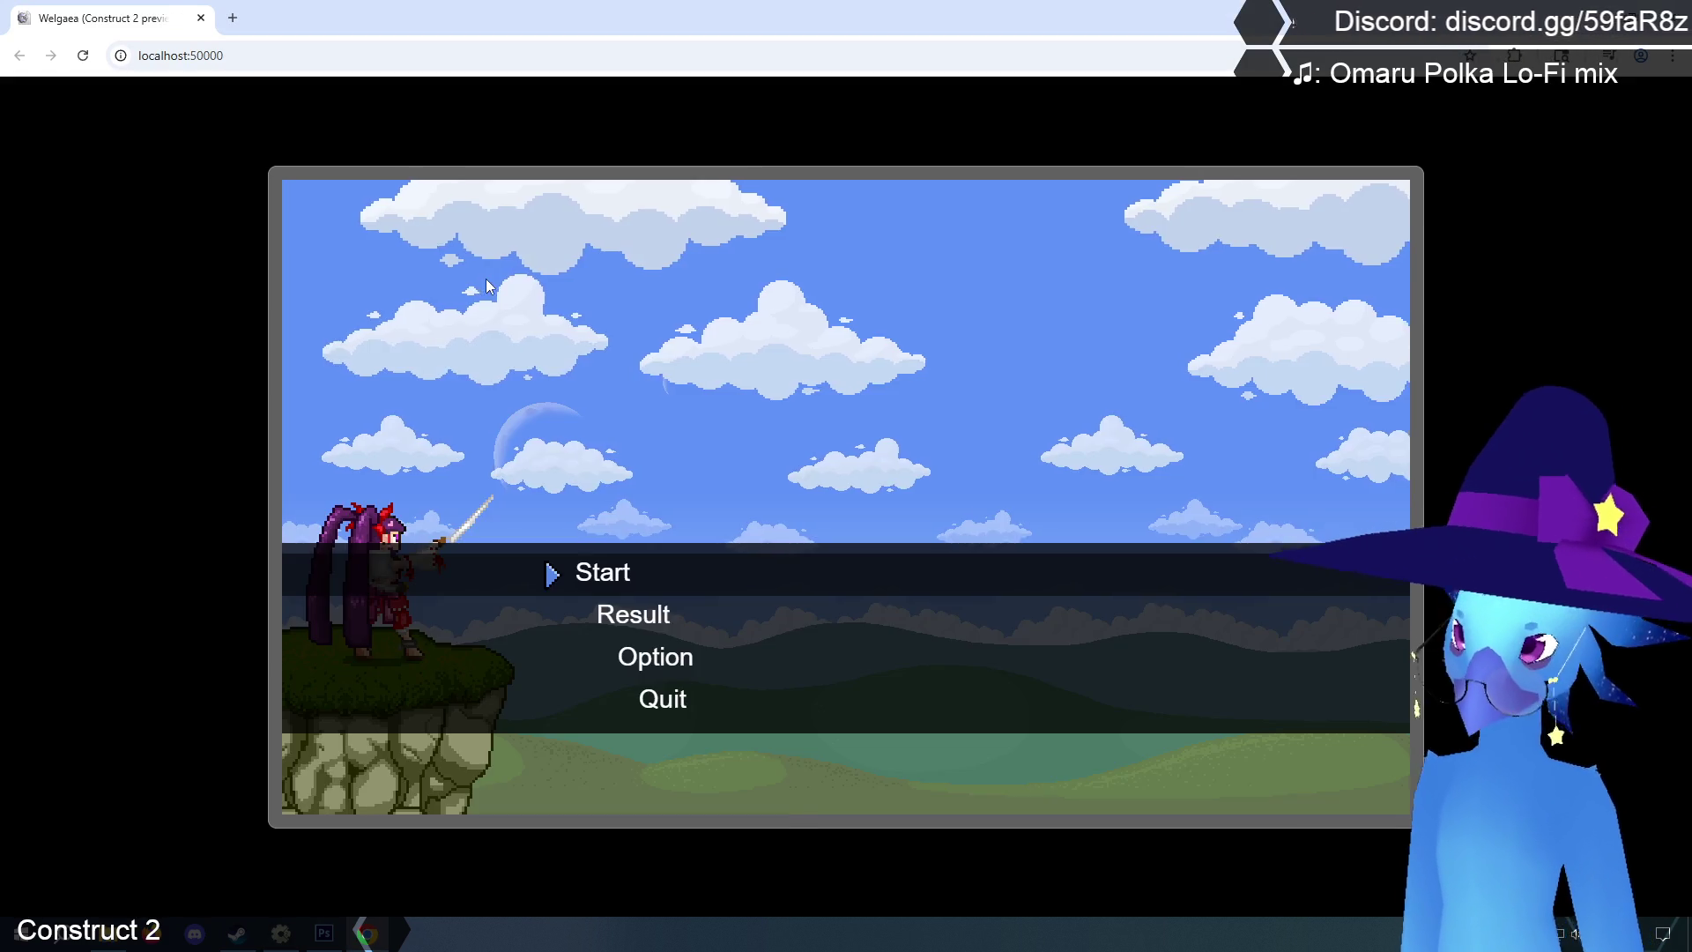
key("Return")
key("Return")
key("Right")
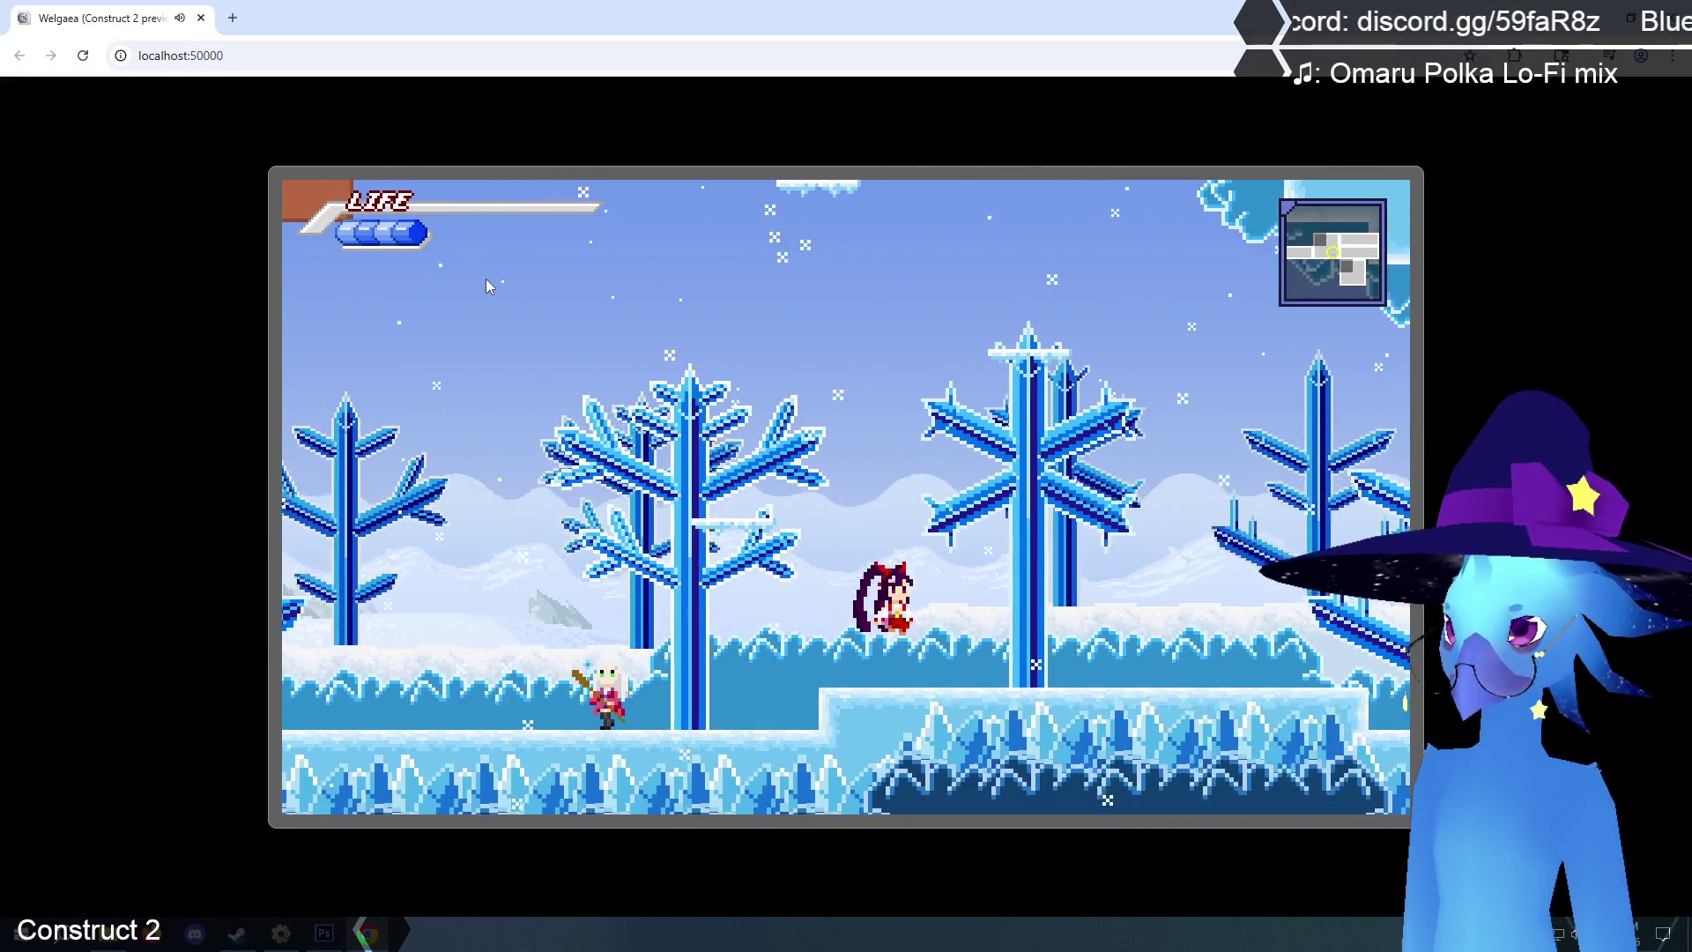
key("Right")
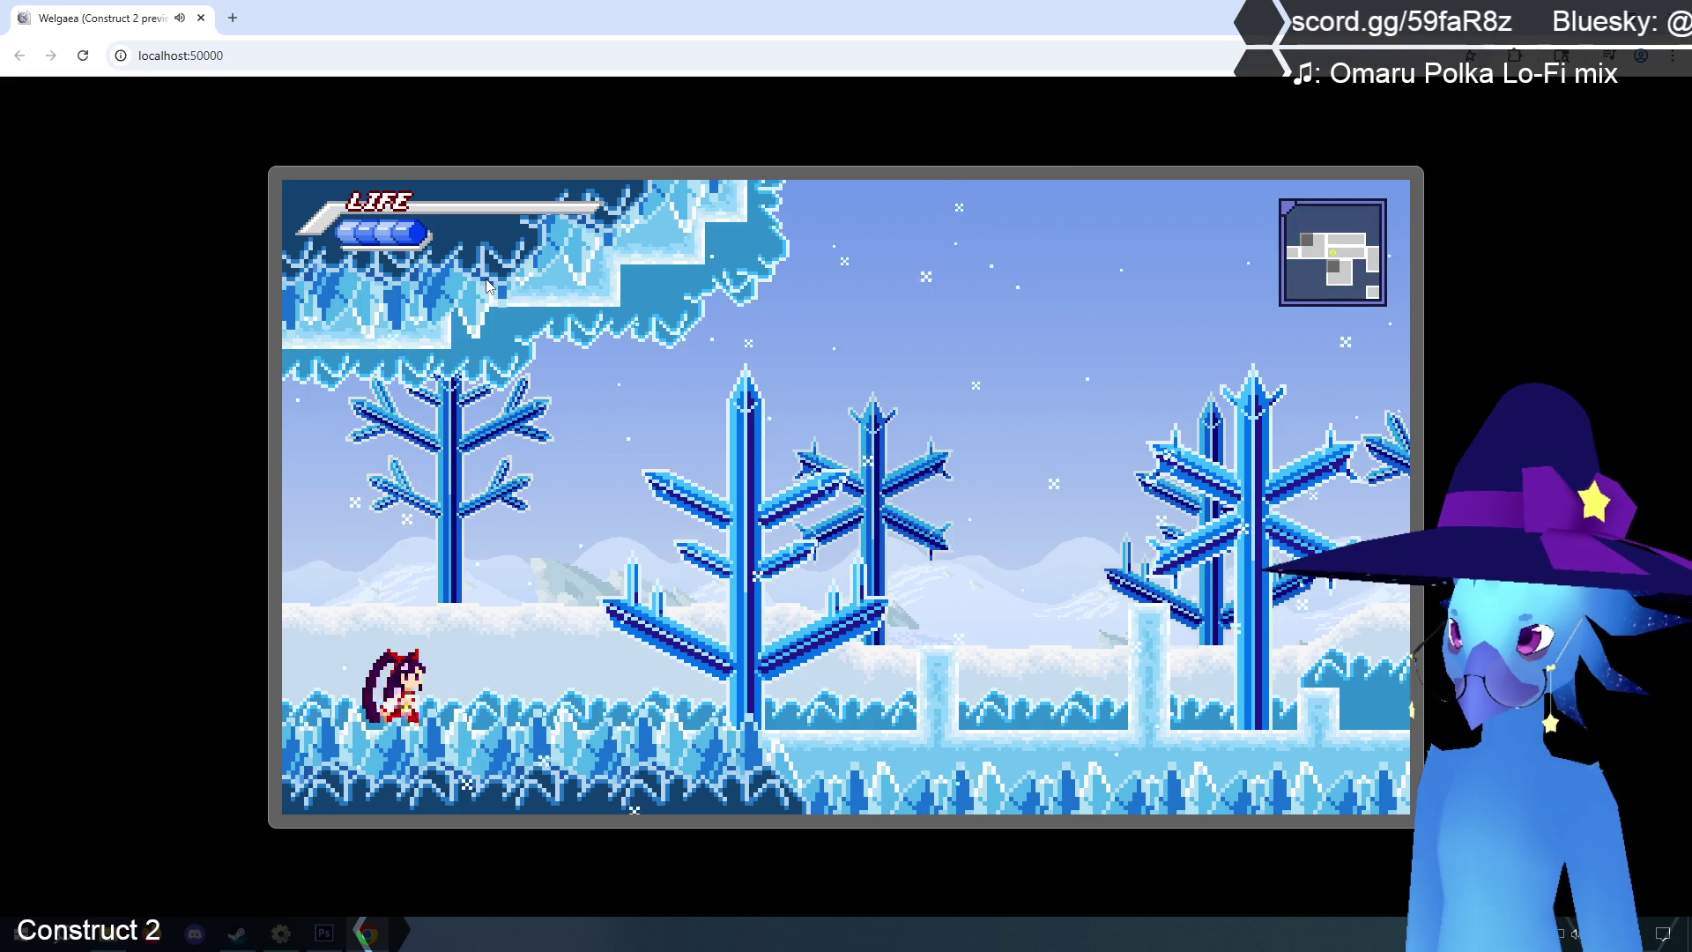
key("Up")
key("Right")
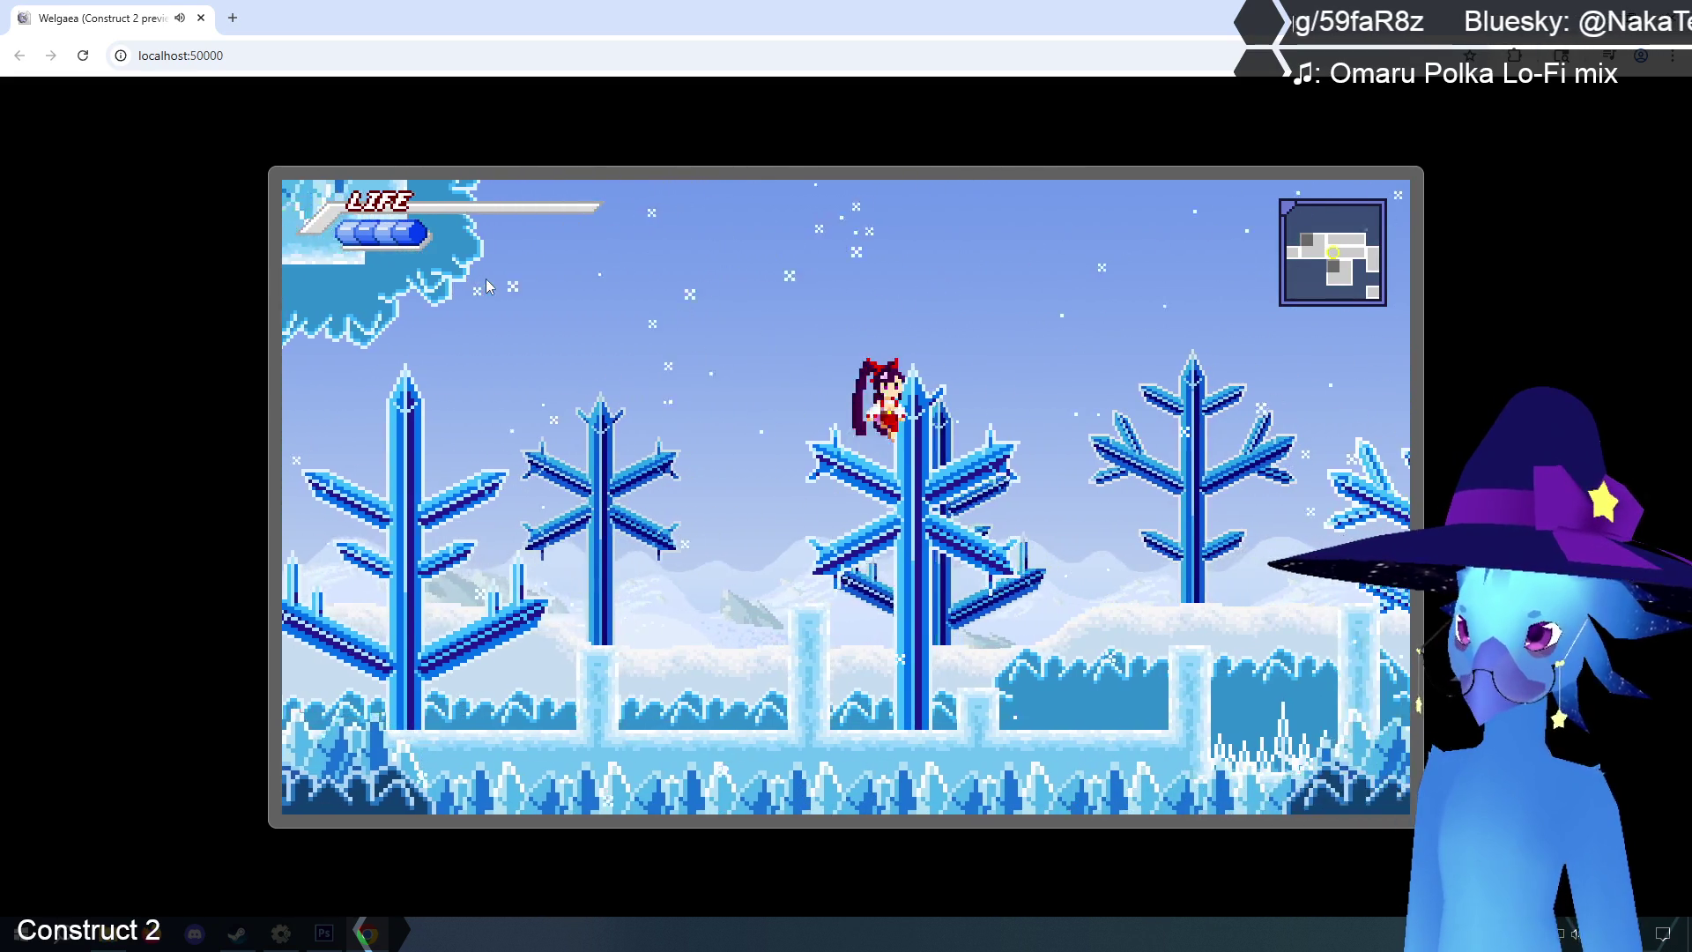
key("Up")
key("Right")
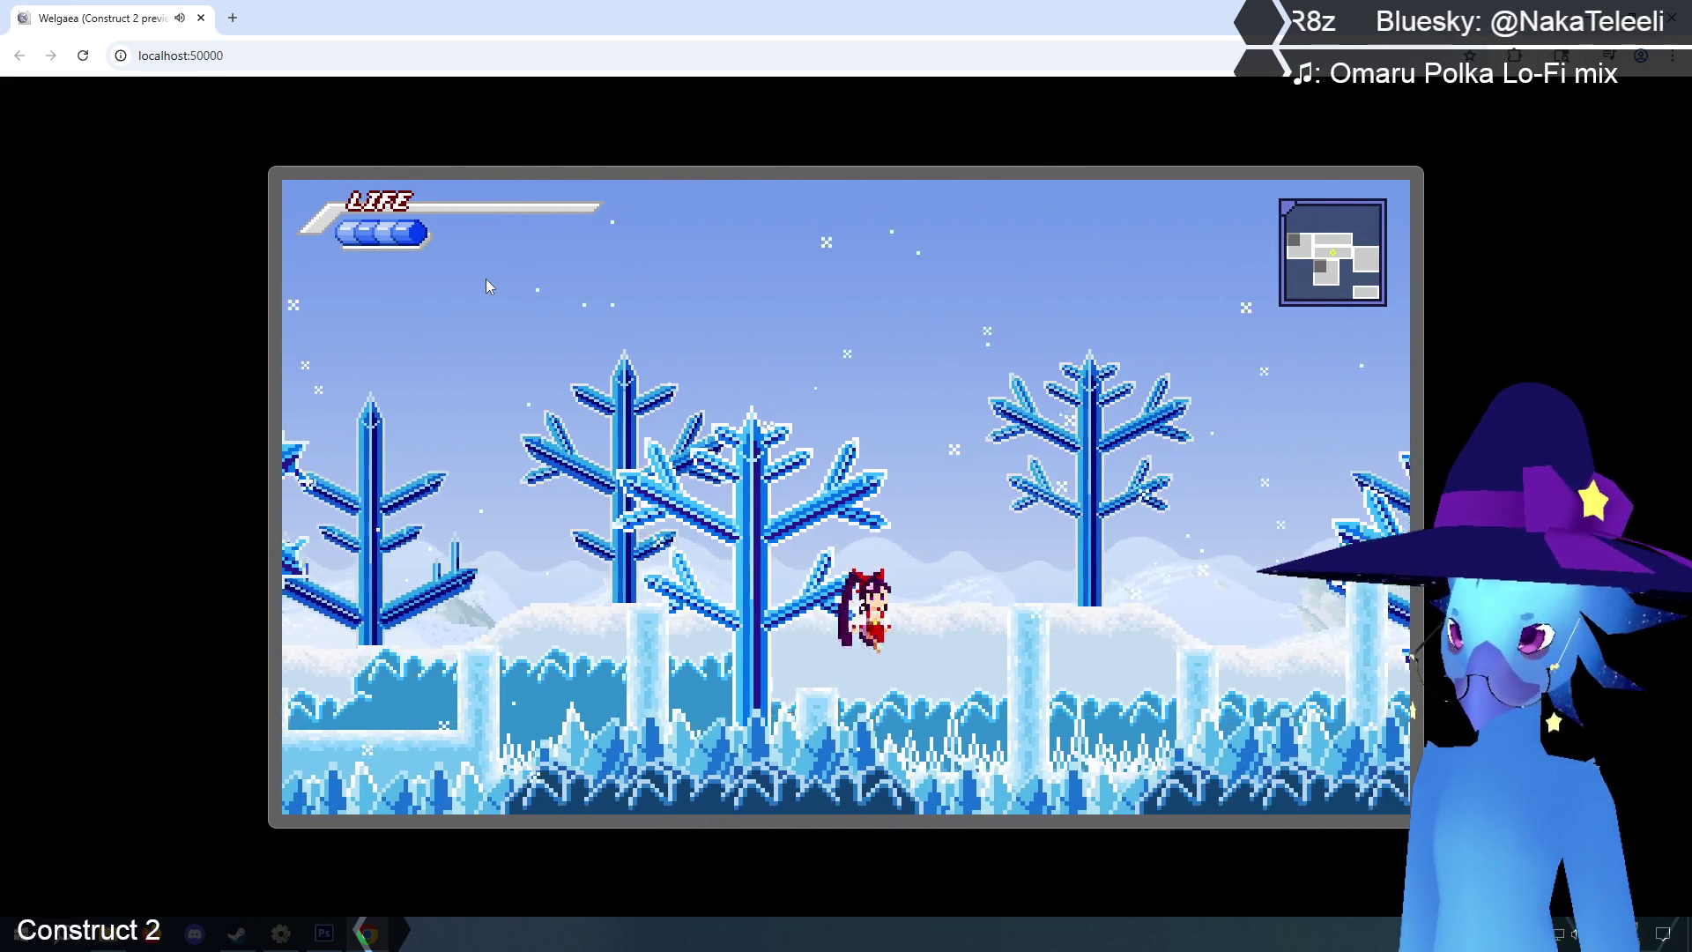
- Jump the gaps and crumbling block, then go down the ice stairs into the ice cave
key("Up")
key("Up")
key("Right")
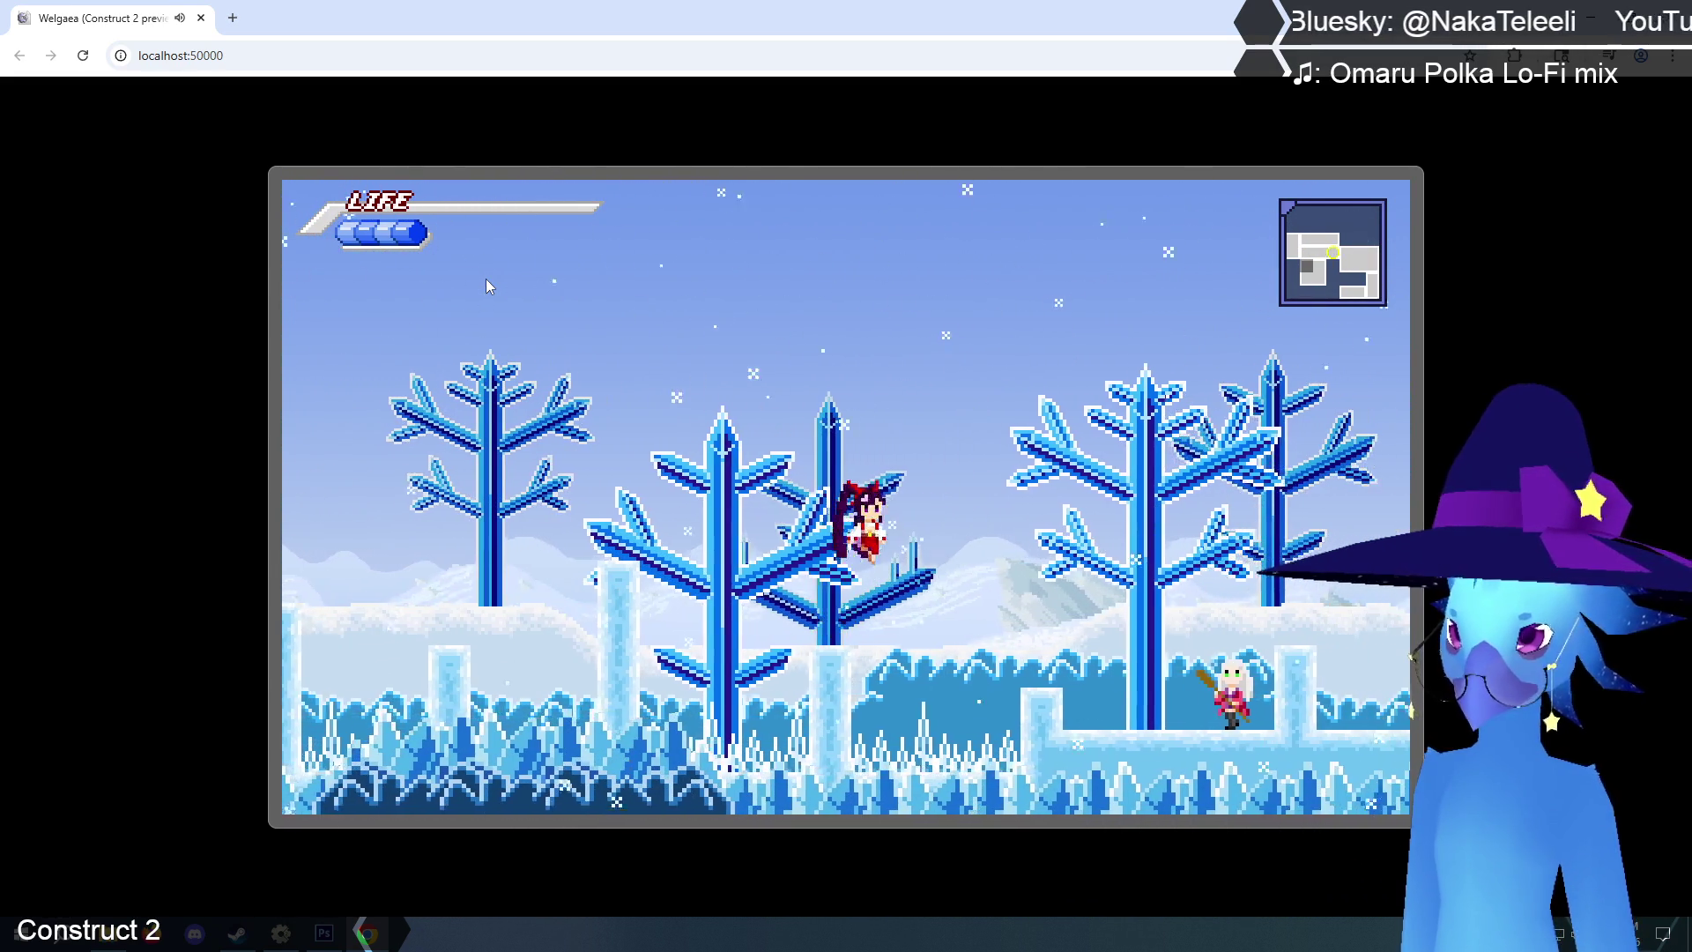
key("Up")
key("Right")
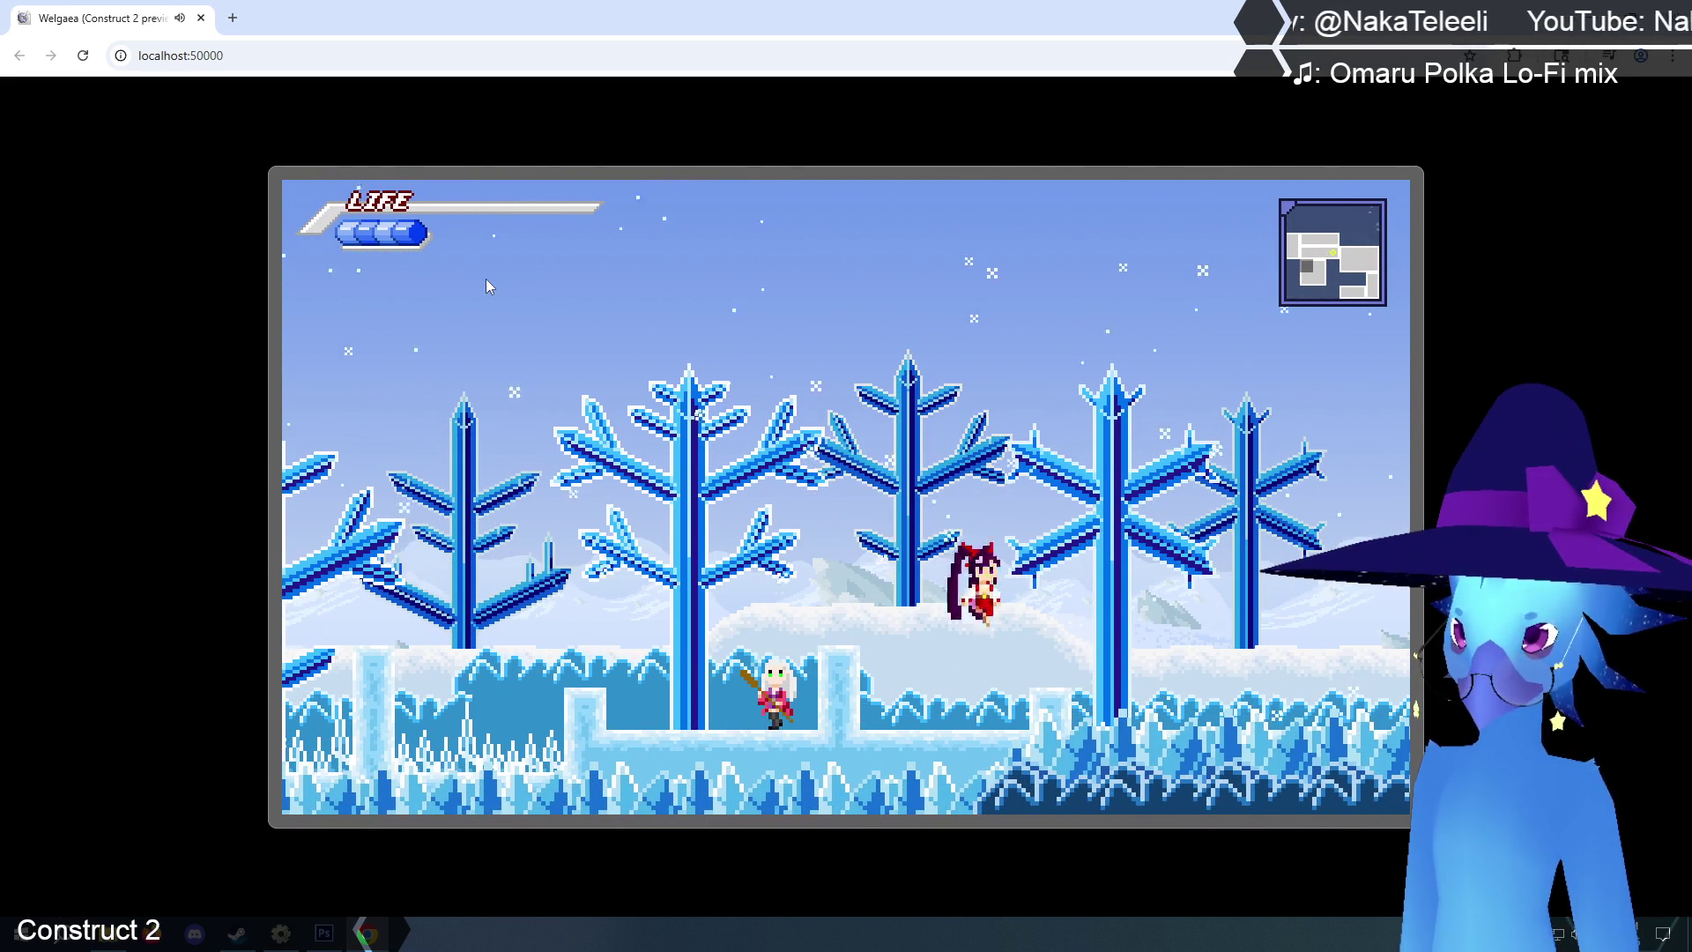
key("Right")
key("Up")
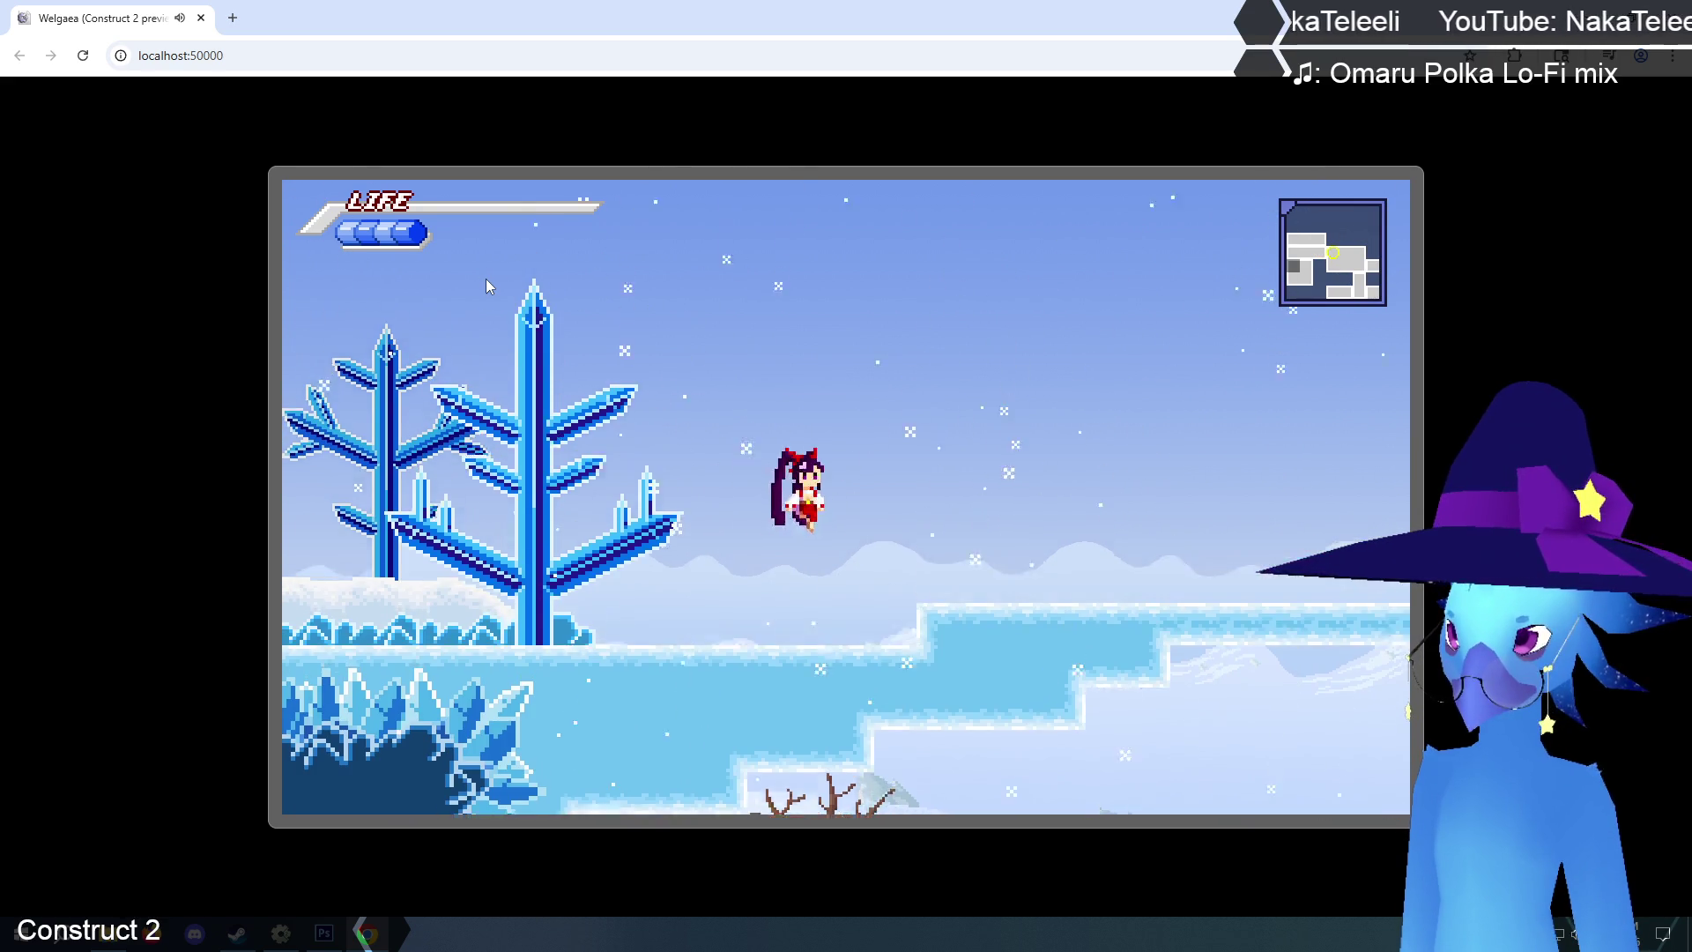
key("Right")
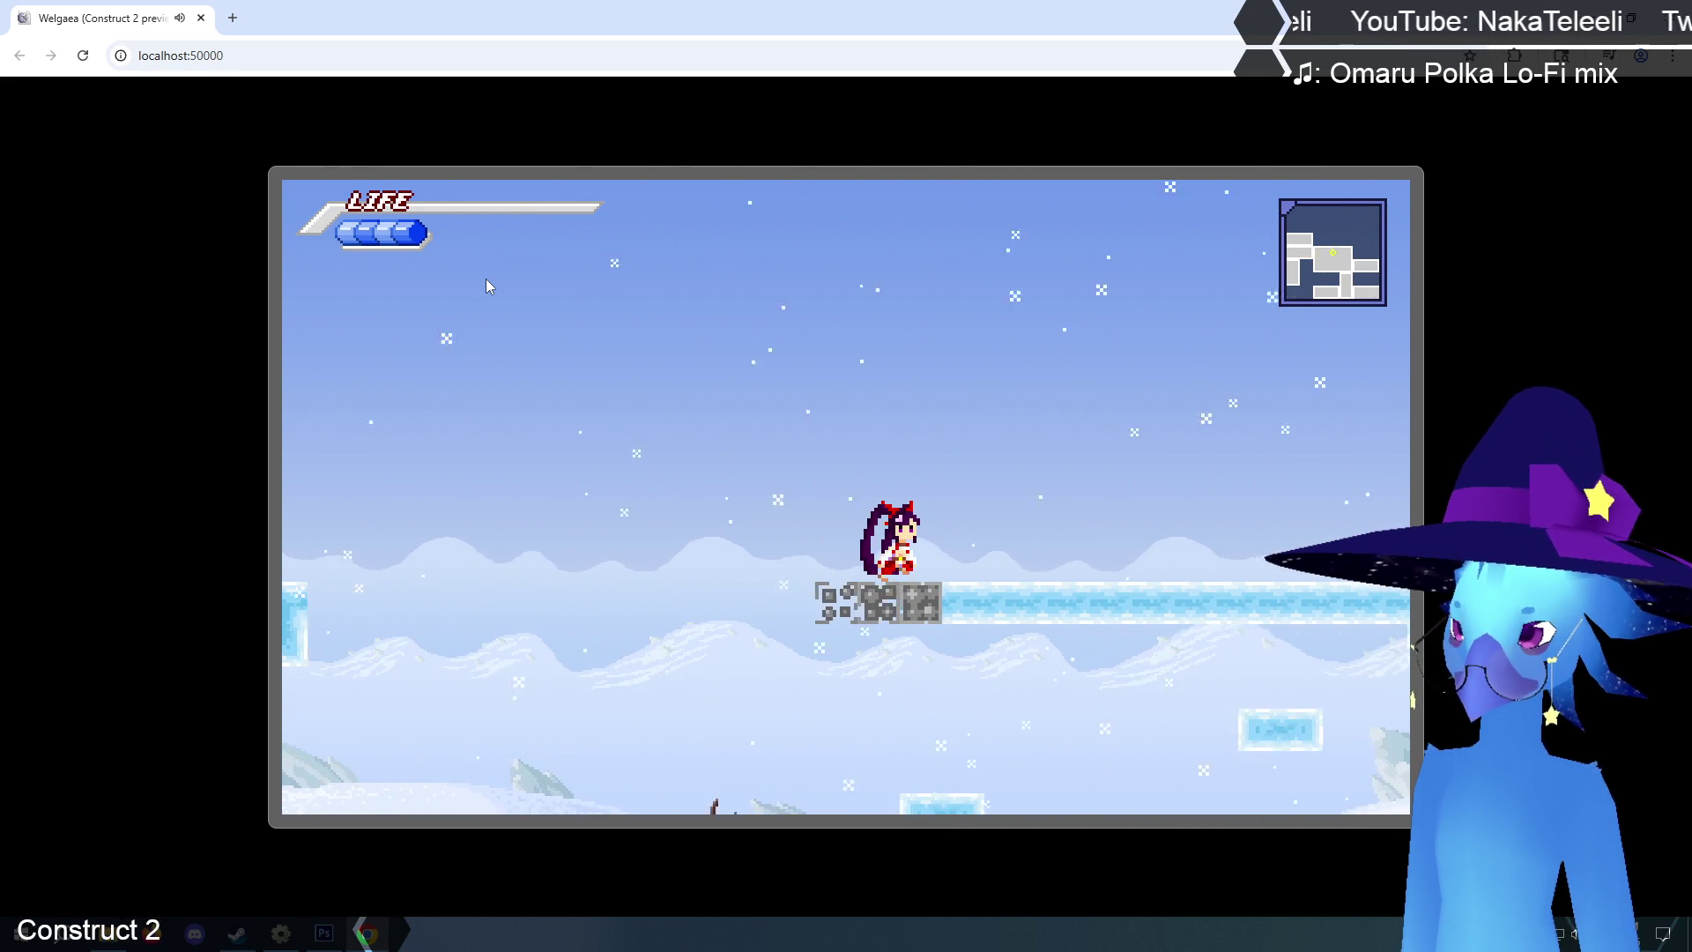
key("Right")
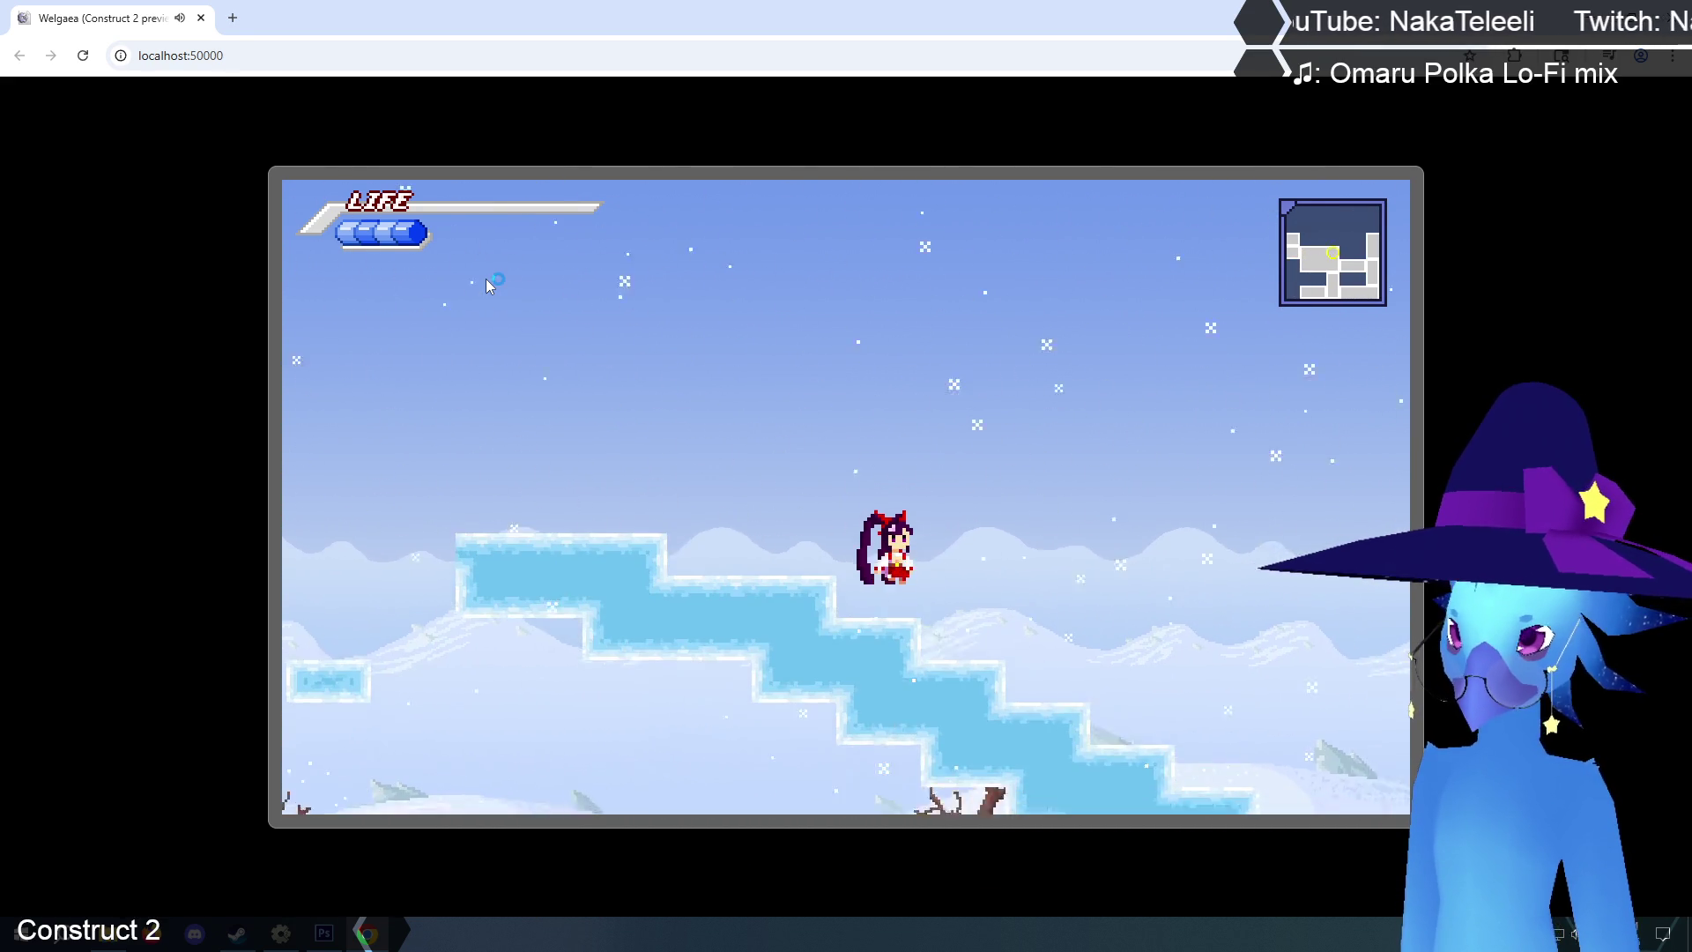
key("Right")
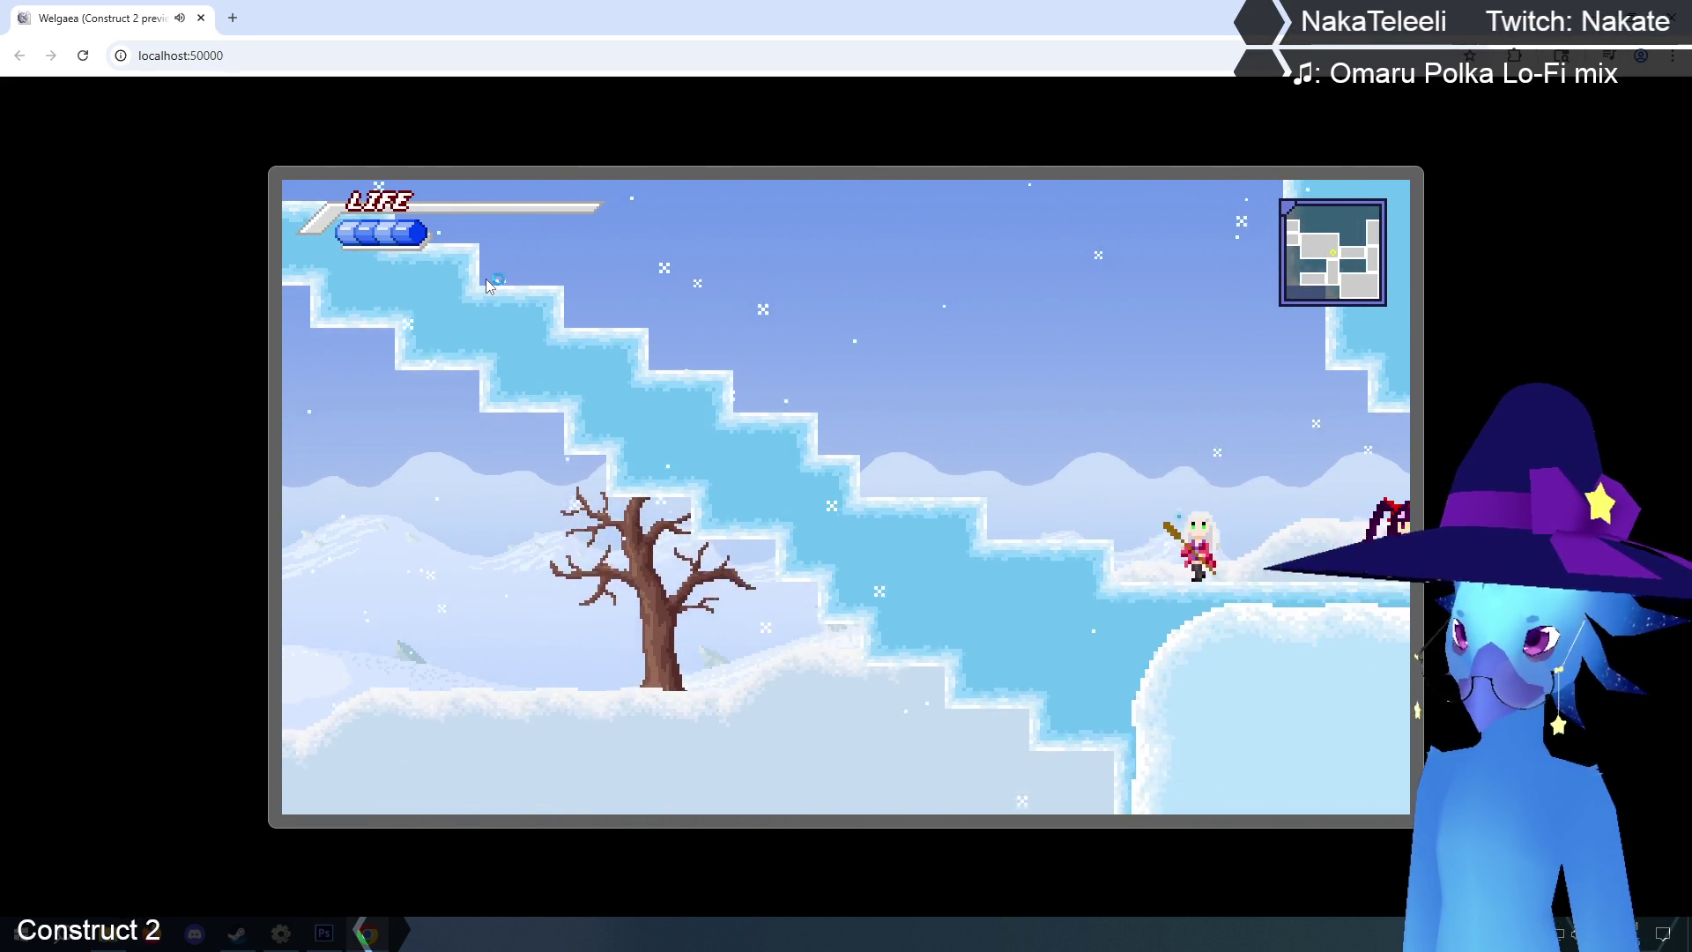
- Repeatedly cross between the snowy stairs room and the ice cave beside the ladder
key("Left")
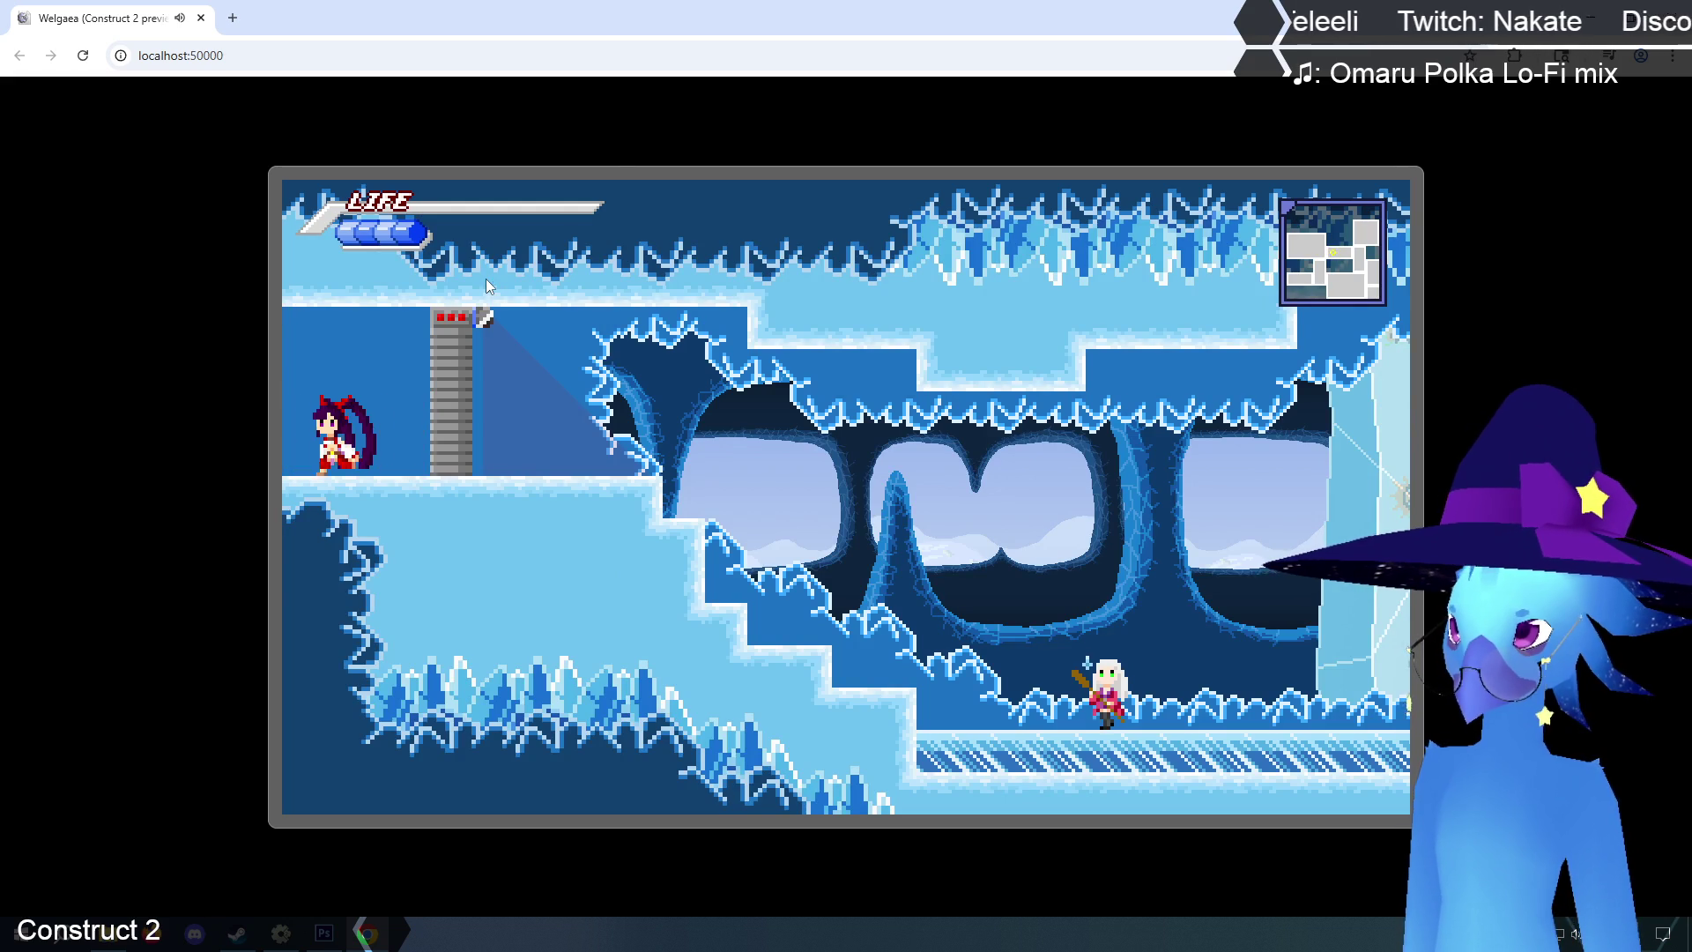
key("Right")
key("Left")
key("Left")
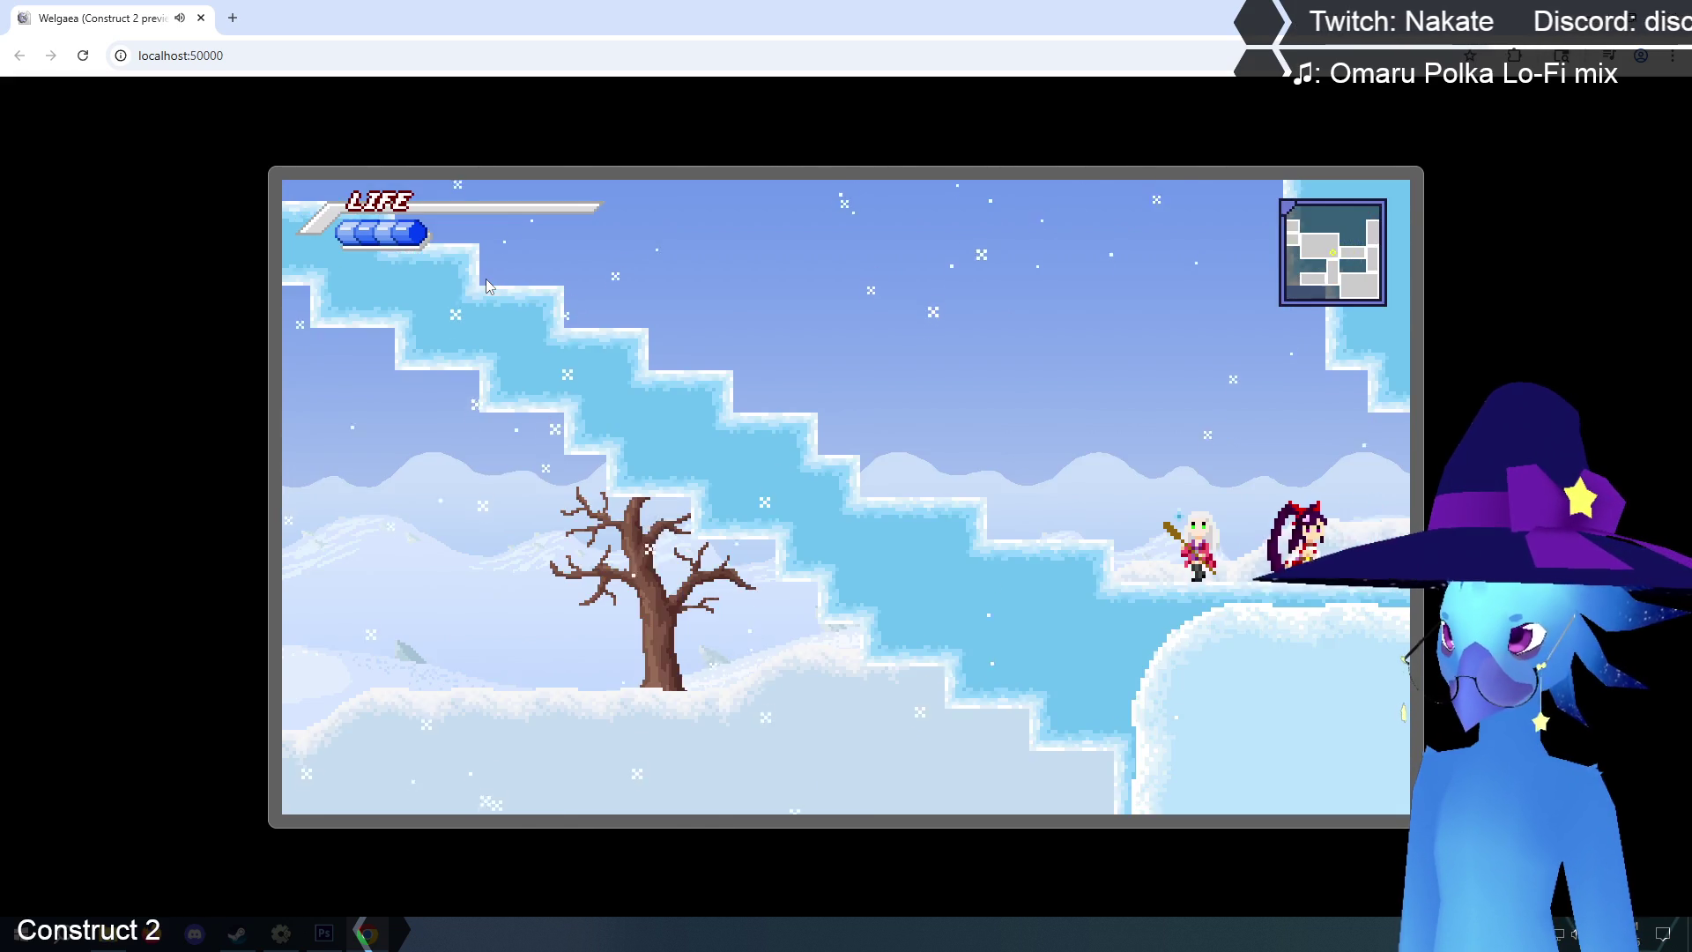
key("Right")
key("Left")
key("Left")
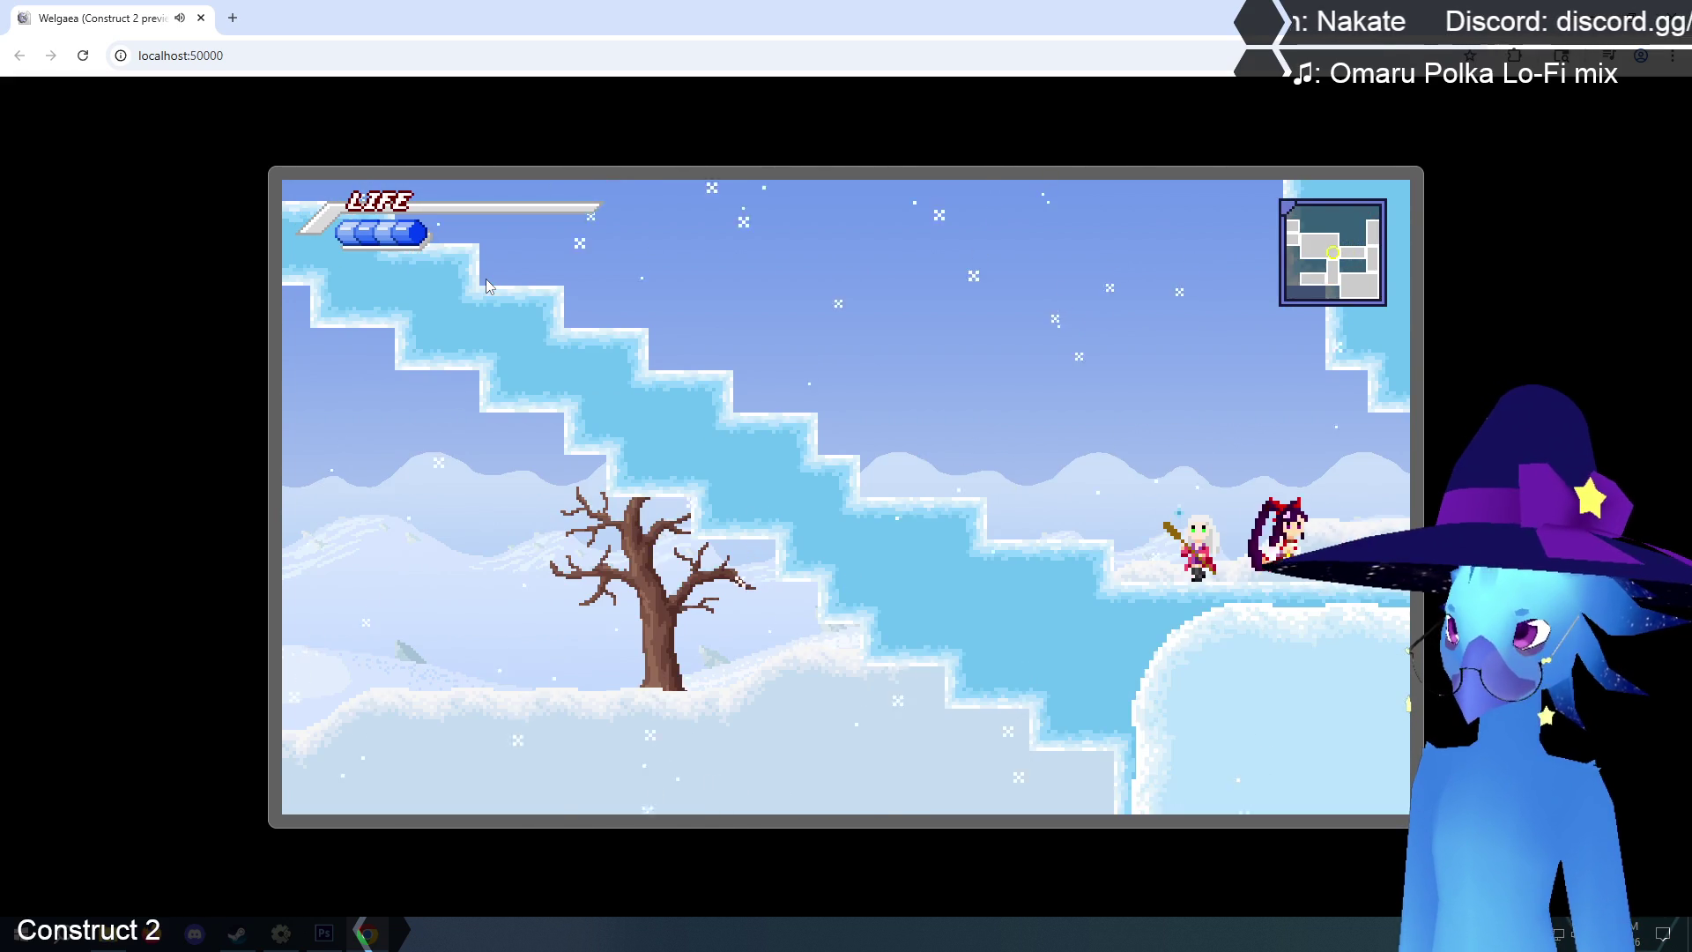
key("Right")
key("Left")
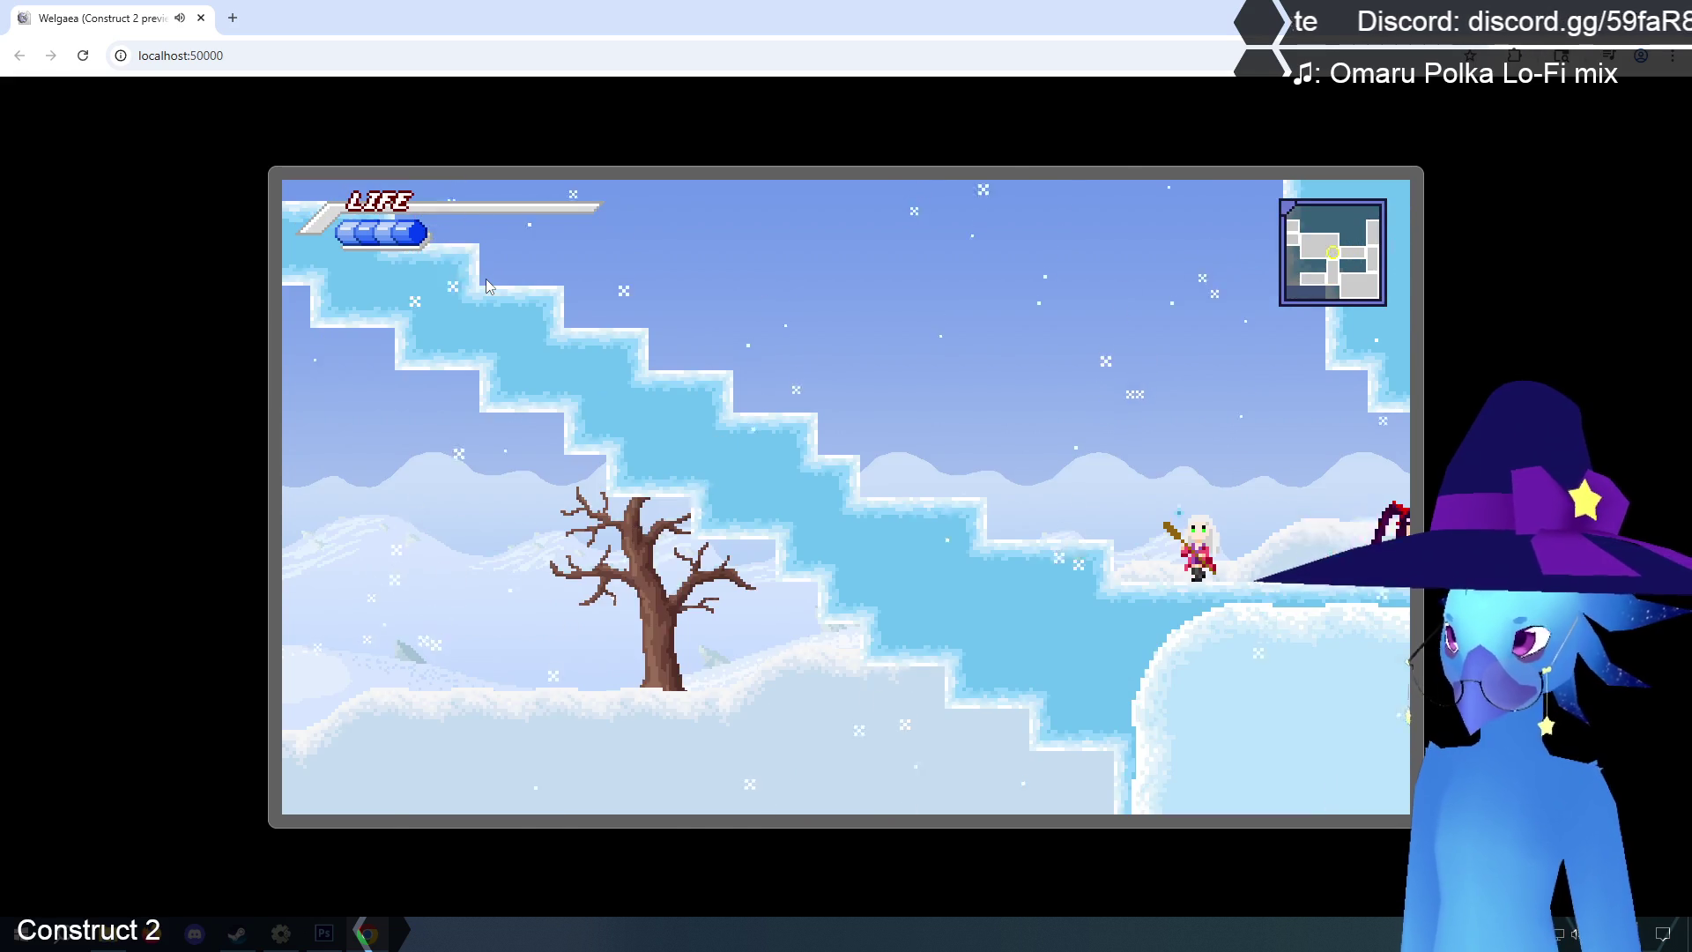
key("Right")
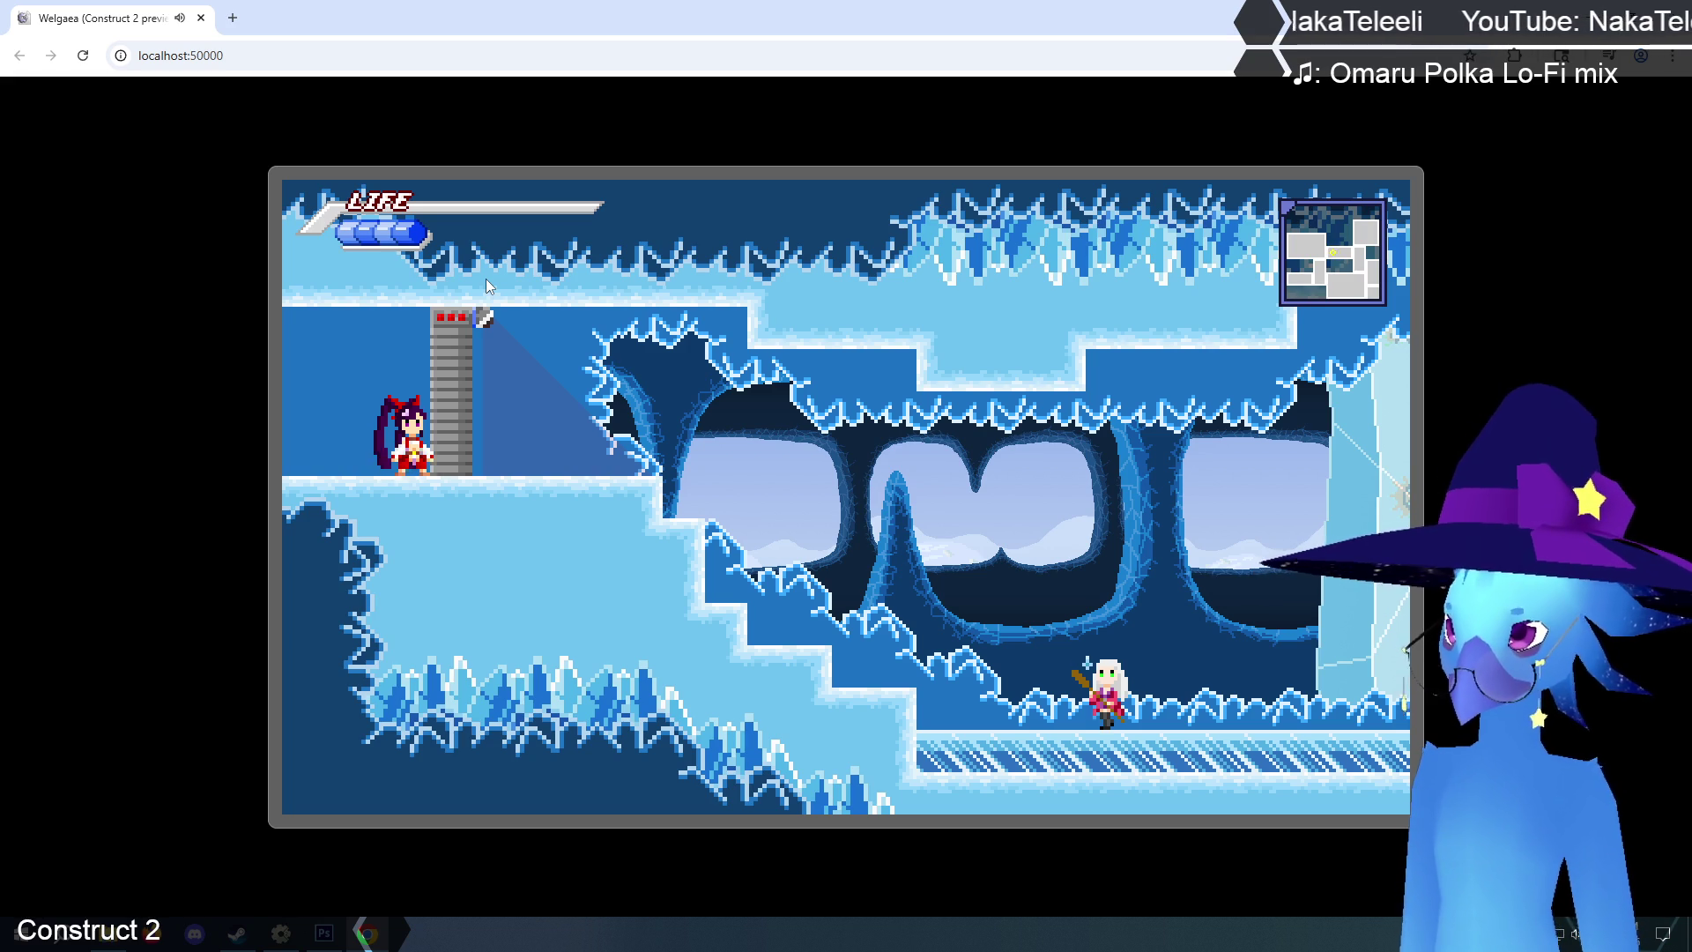
key("Left")
key("Right")
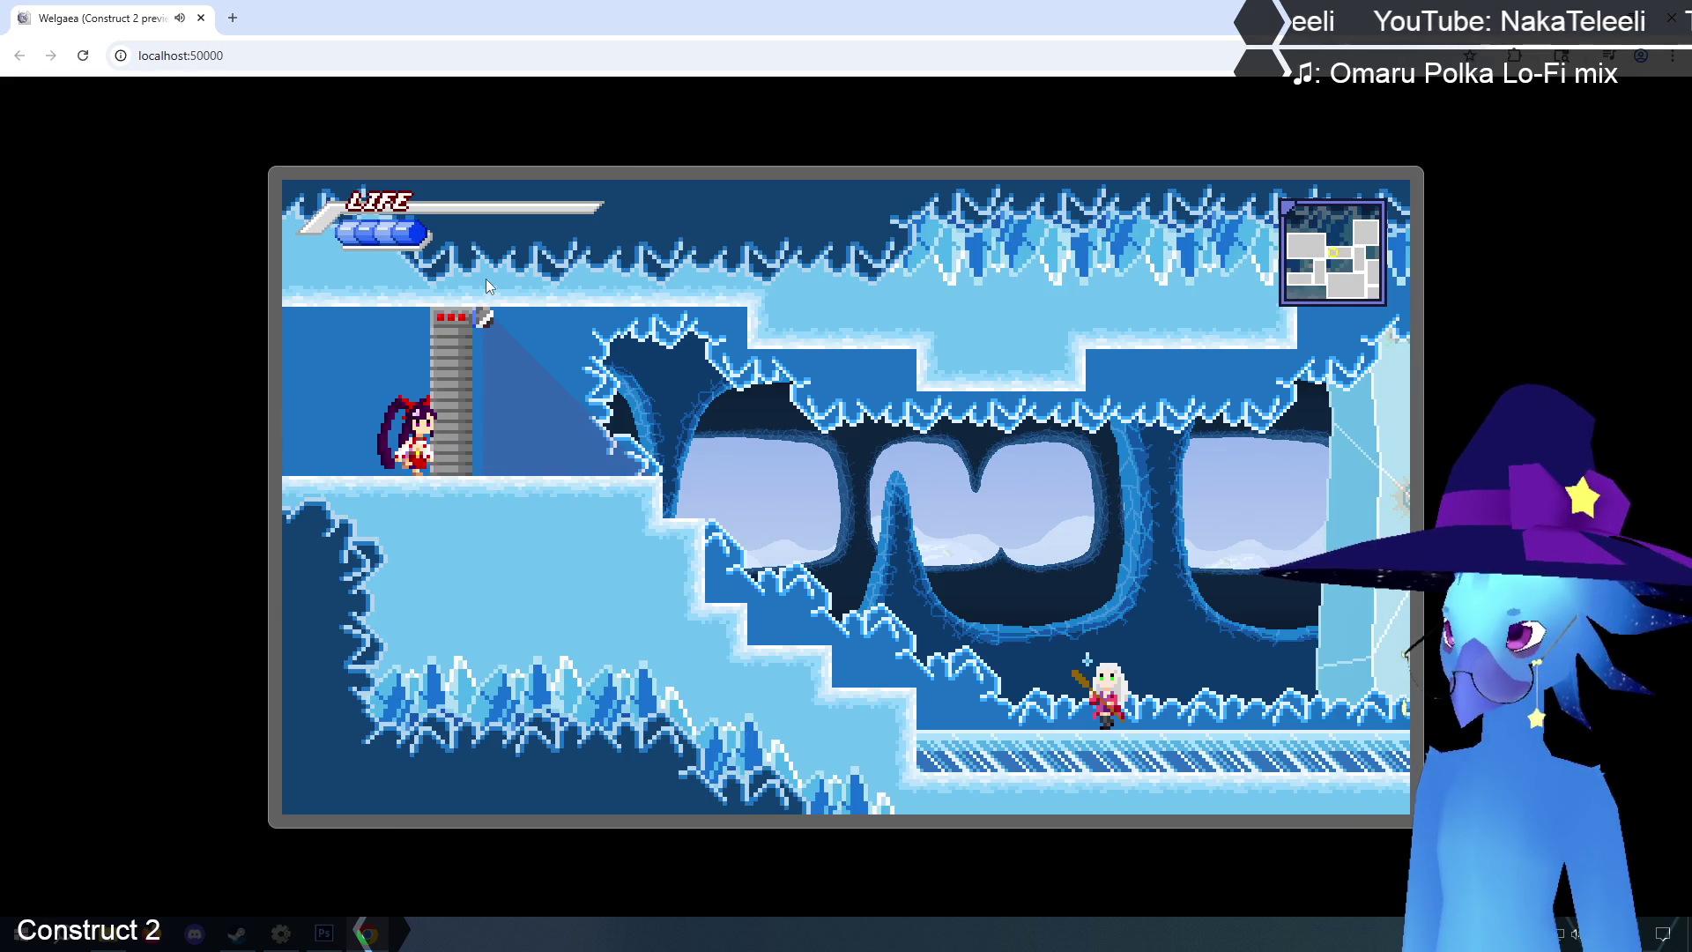
key("Left")
key("Right")
key("Left")
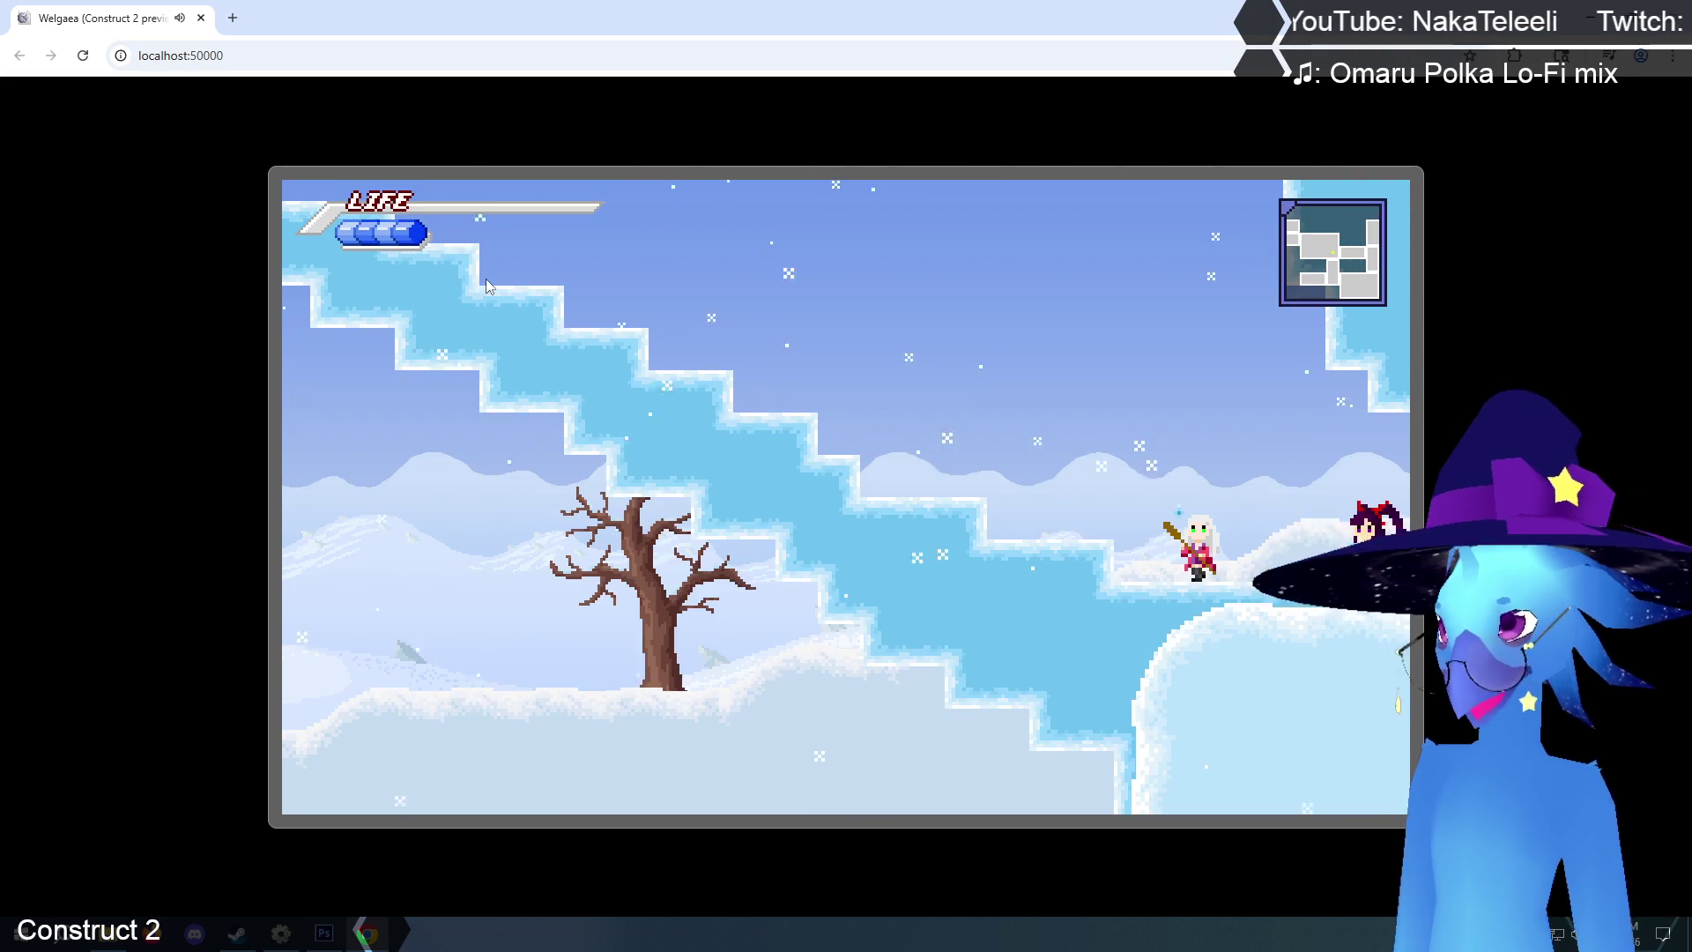
key("Right")
key("Left")
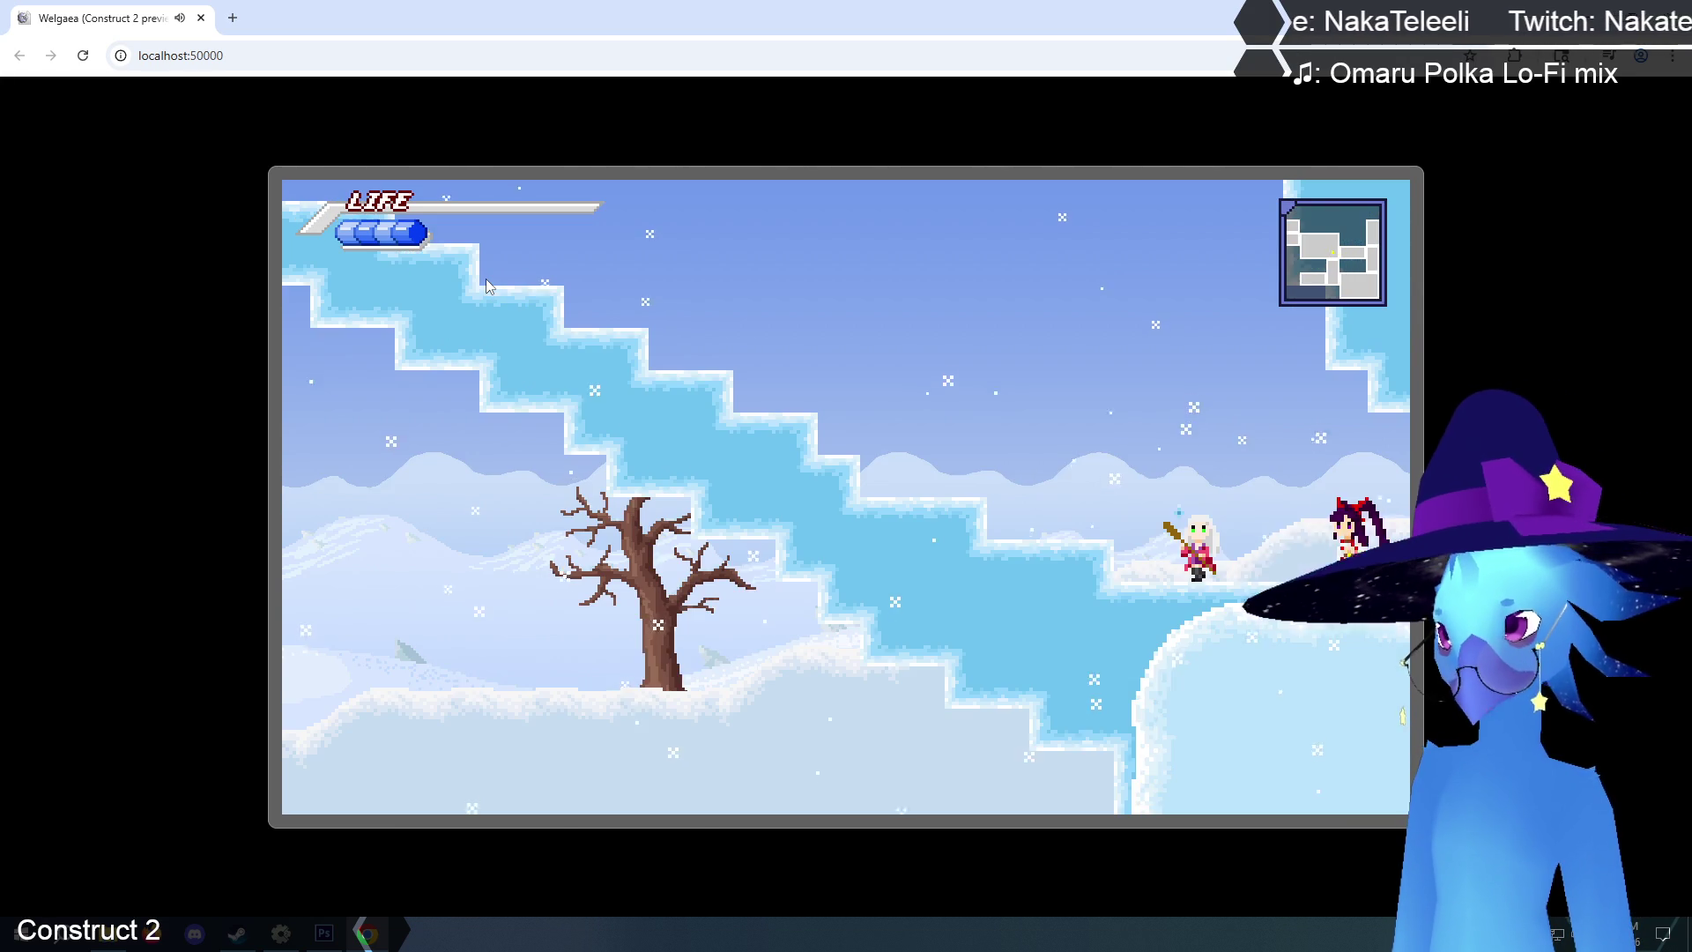
- Climb back up the ice stairs, end the game to the title screen and close the preview
key("Left")
key("Up")
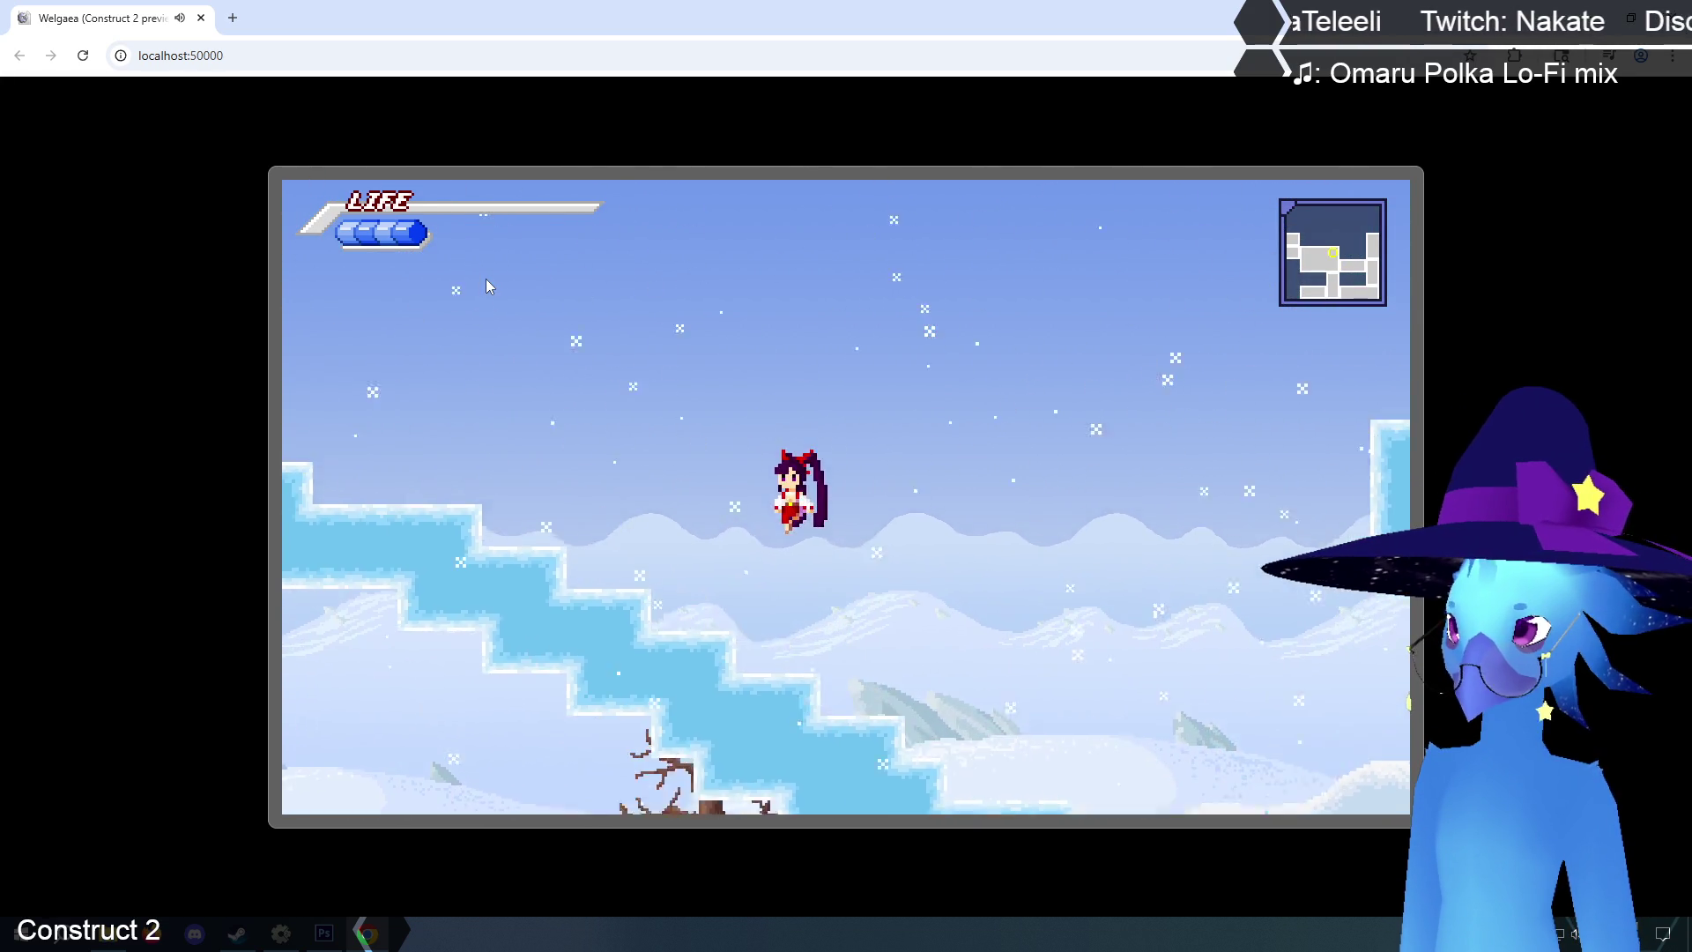
key("Left")
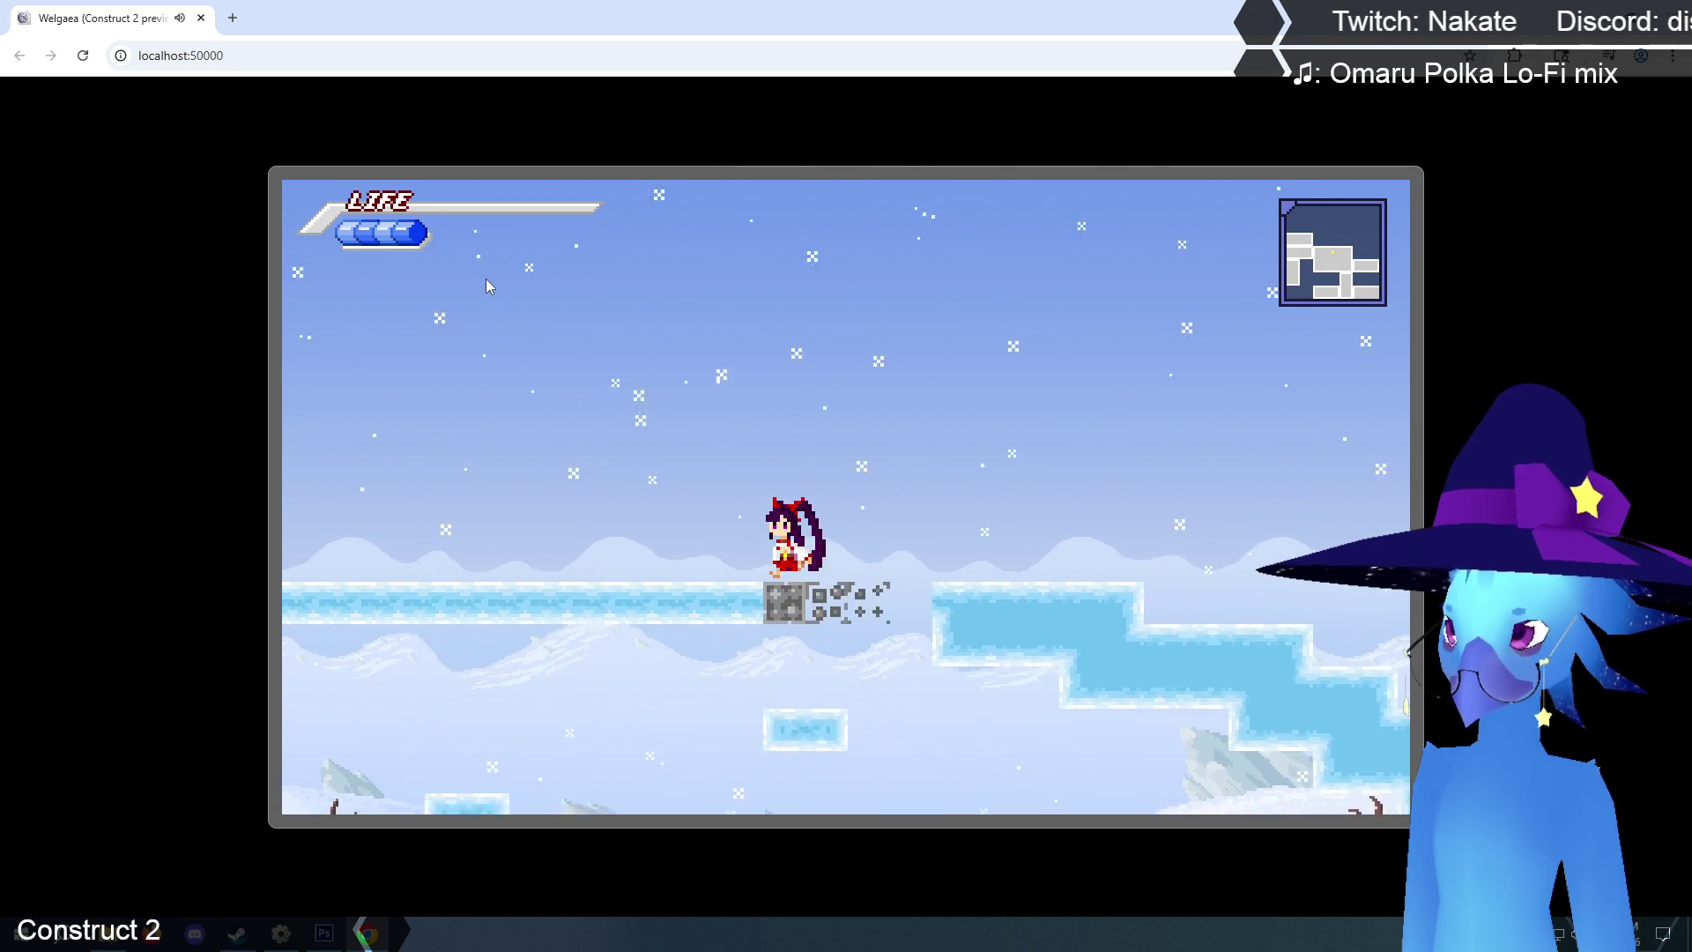
key("Left")
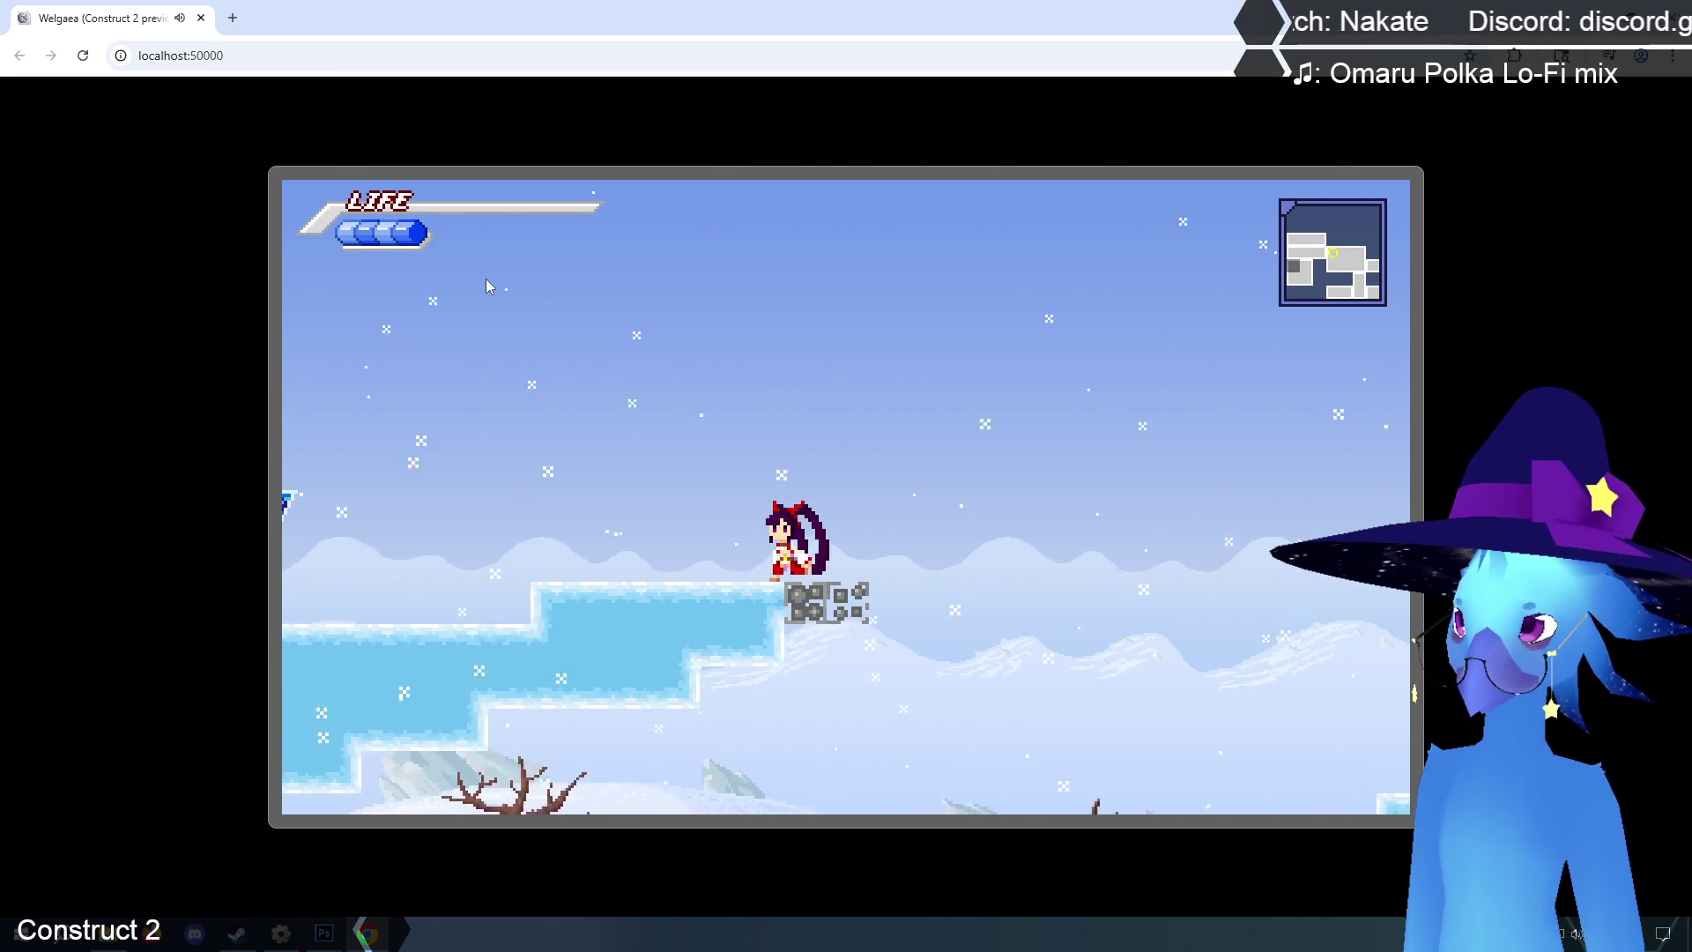
key("Escape")
key("Down")
key("Return")
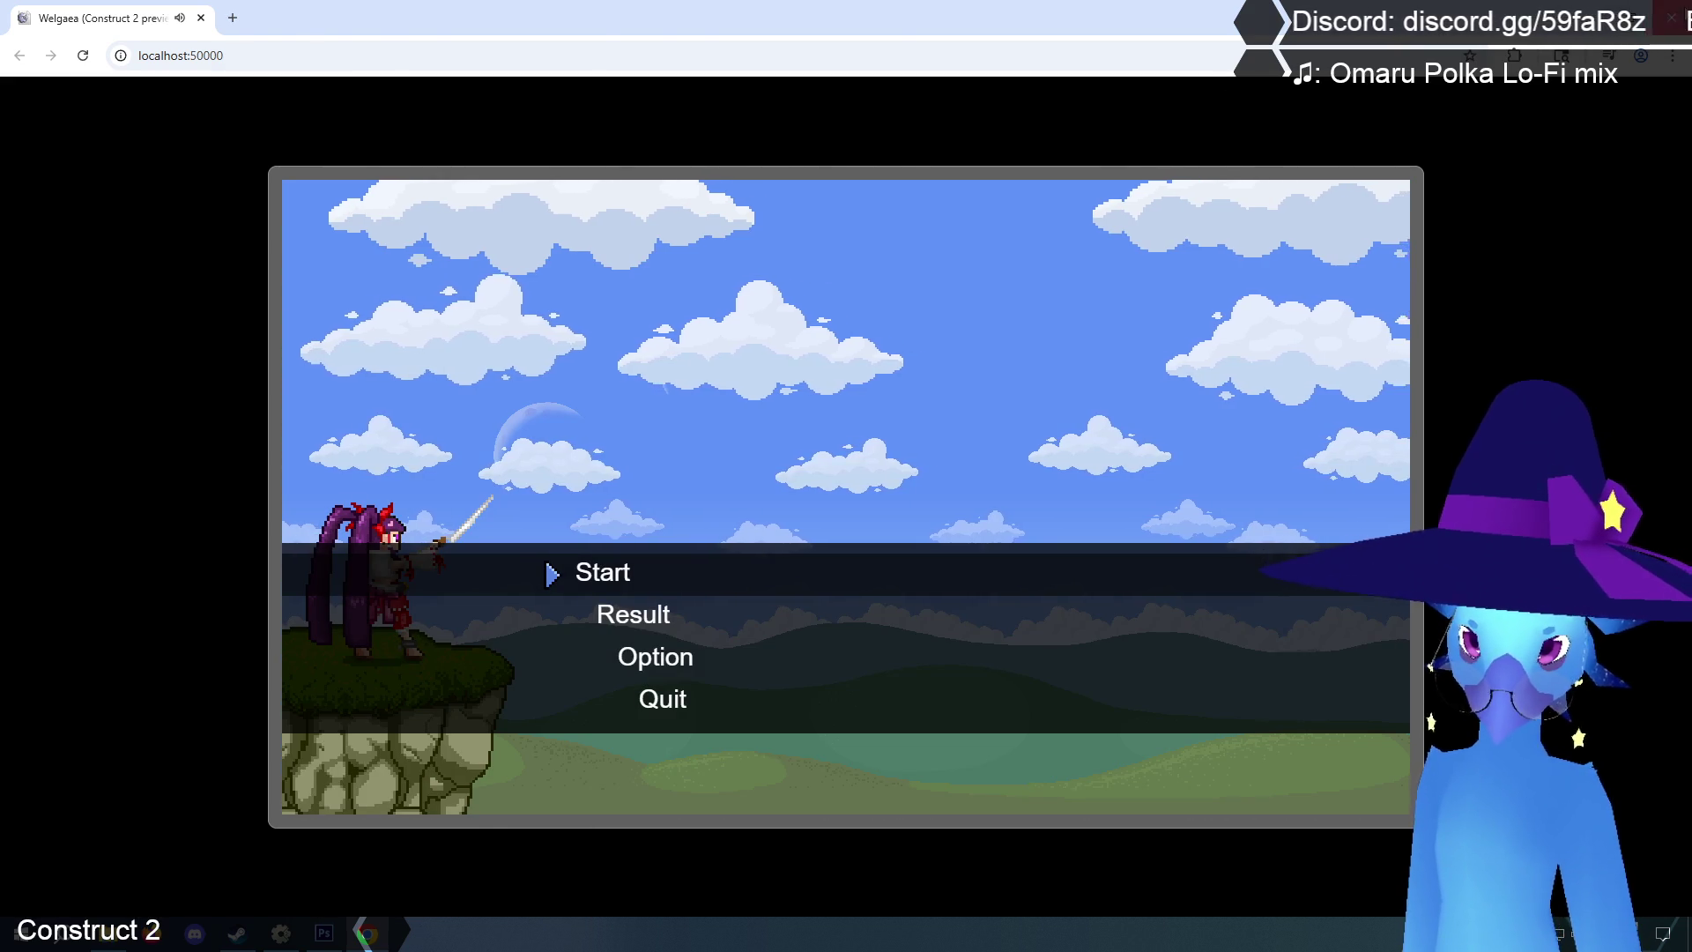
key("ctrl+w")
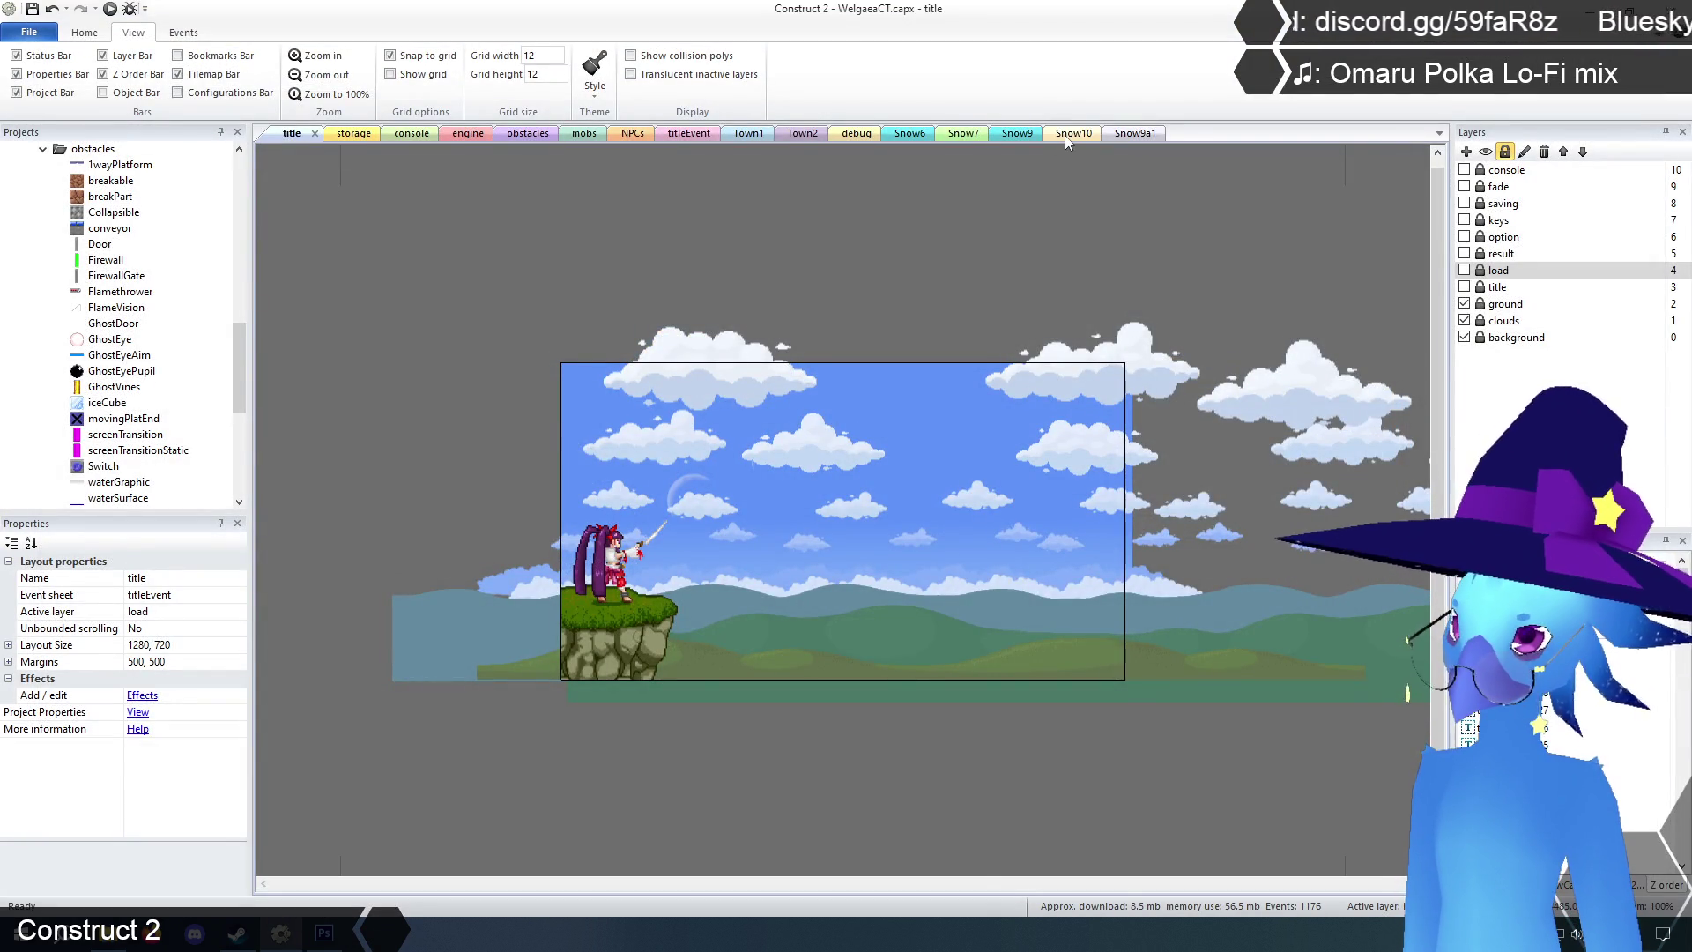
- In Snow10, move the trap and the ladder below it two cells to the left
left_click(1064, 137)
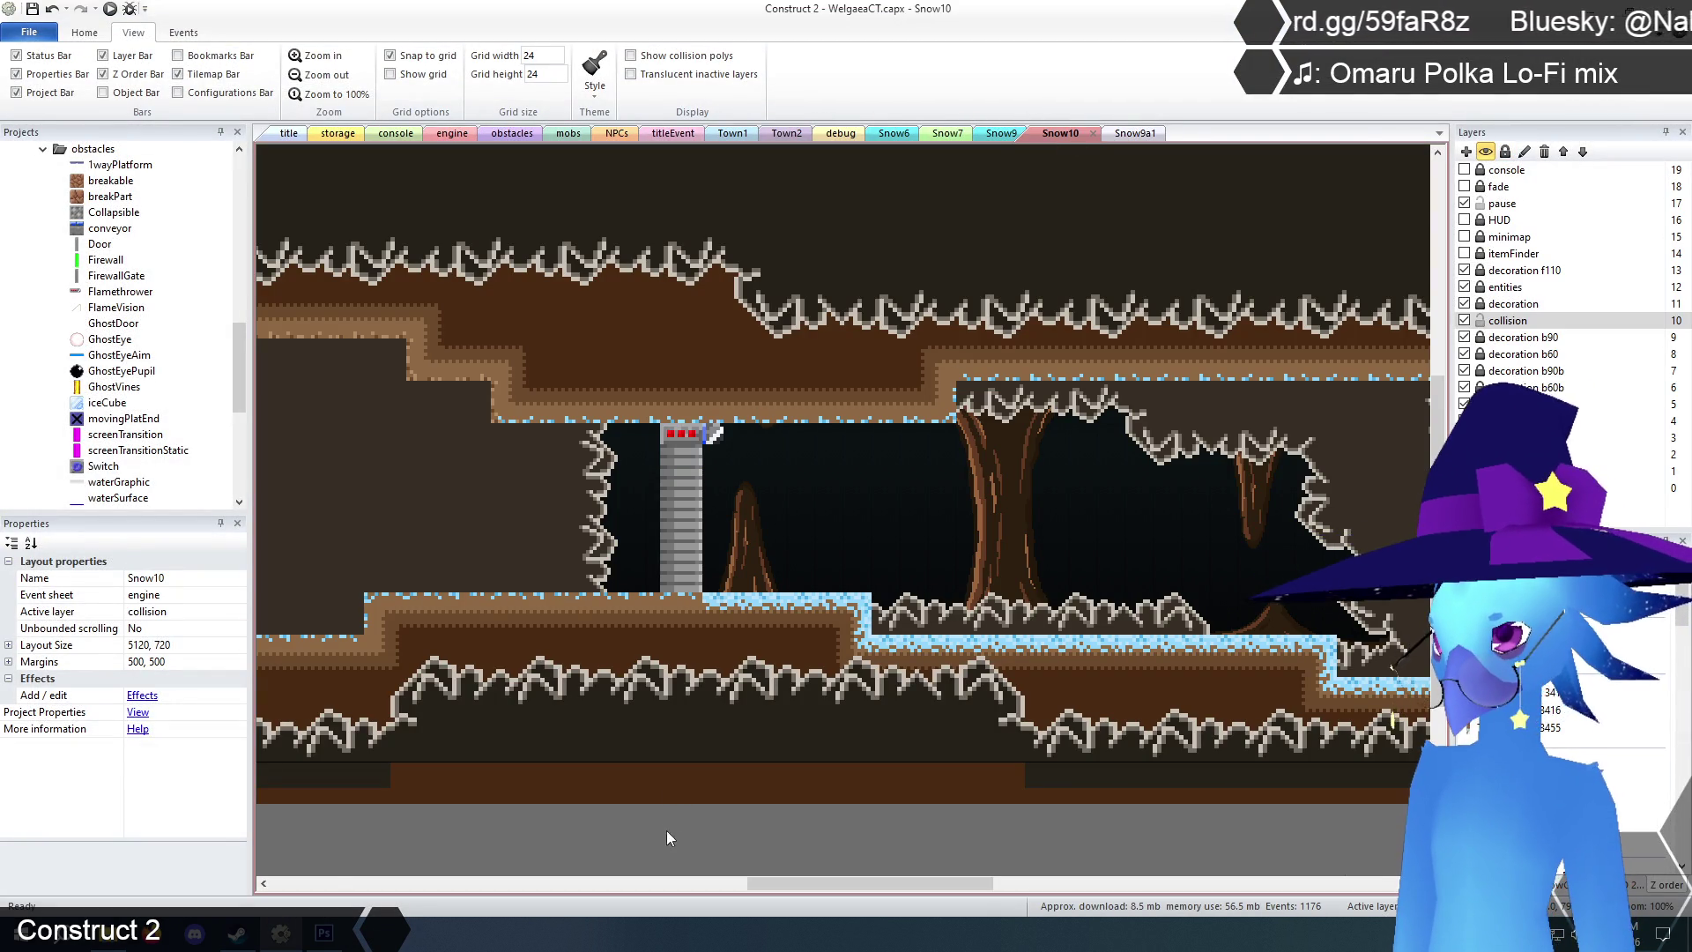
left_click(682, 439)
left_click(682, 498, "shift")
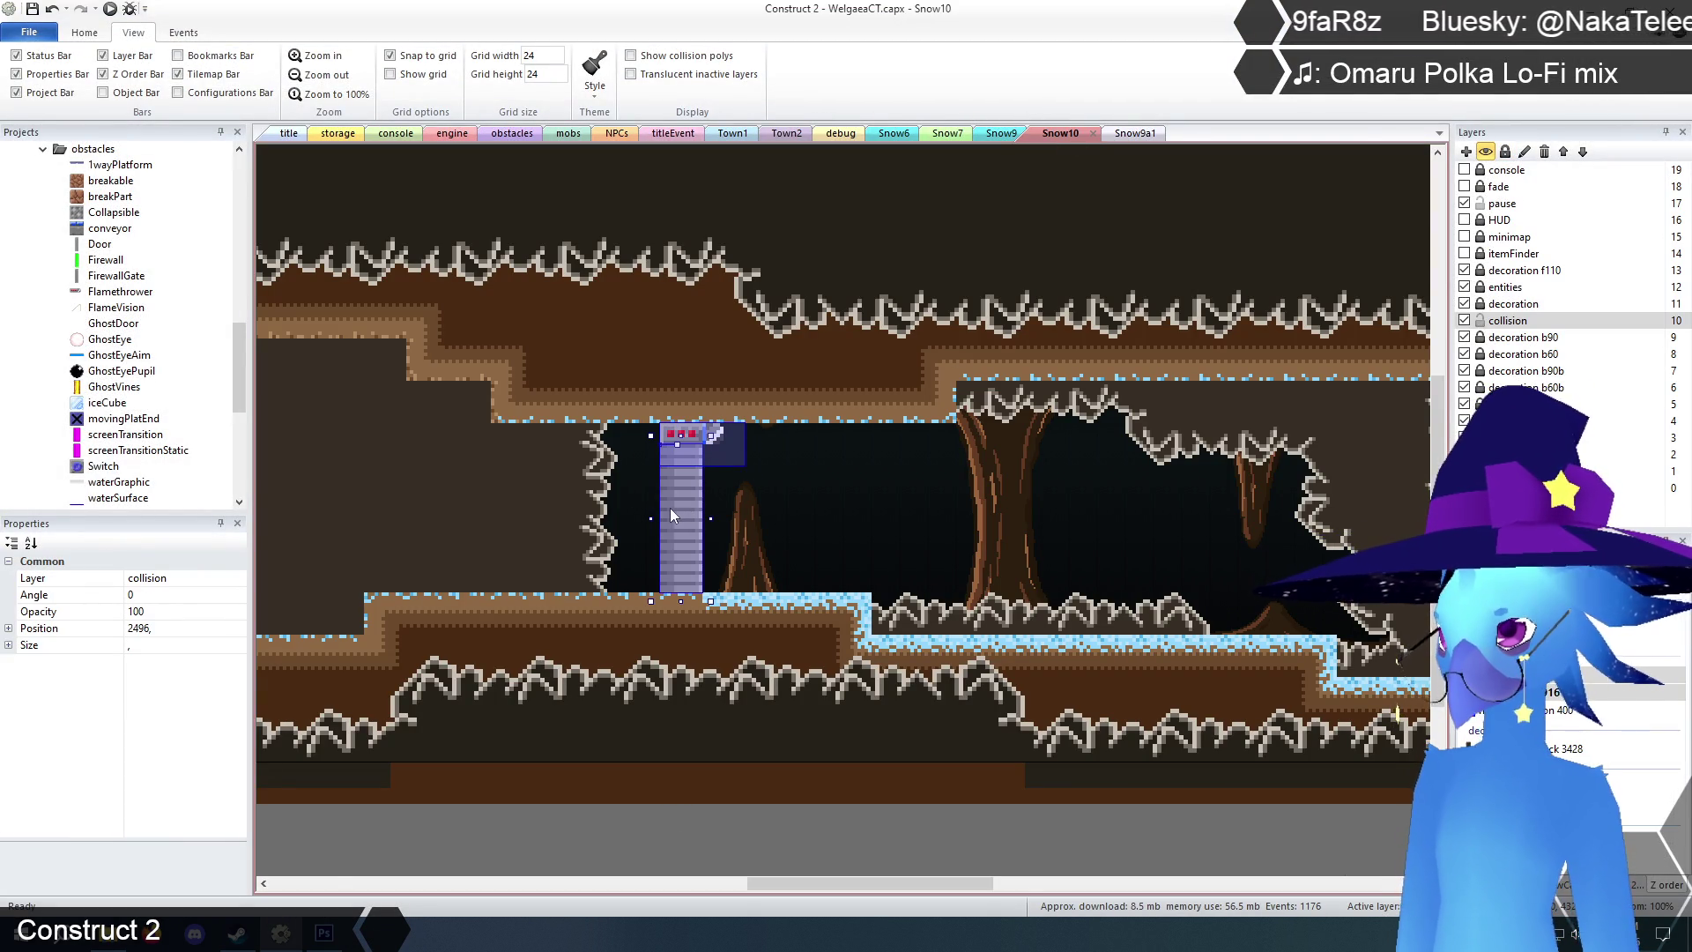
left_click_drag(670, 507, 643, 509)
left_click(627, 844)
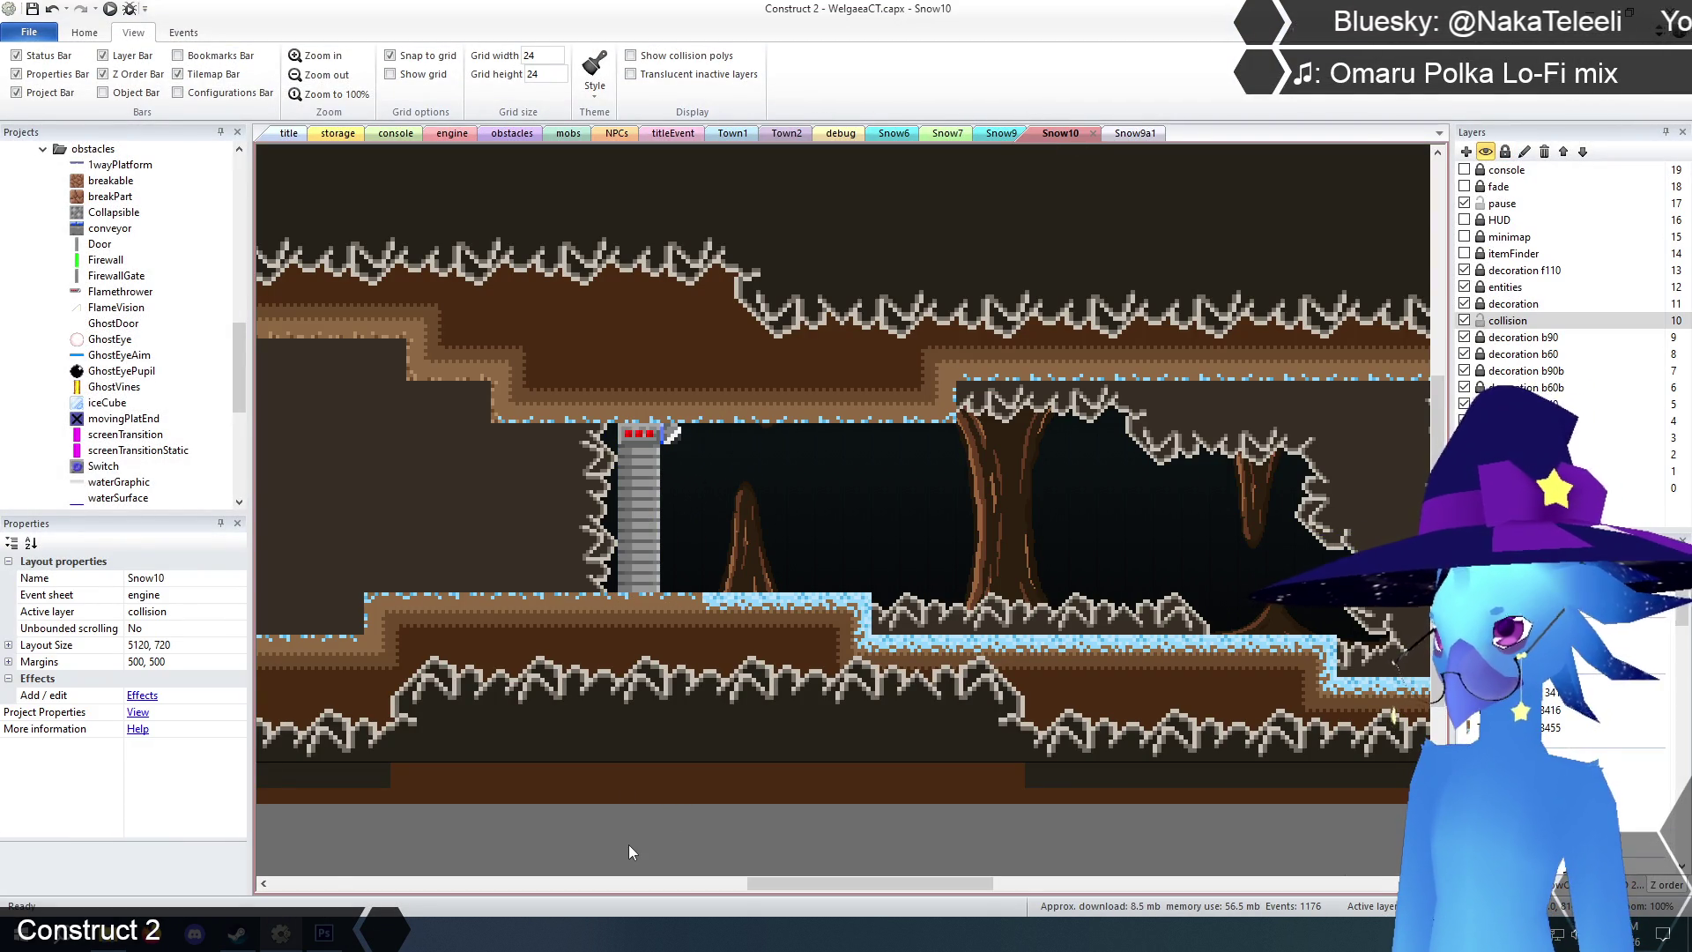
- Lock the collision layer and paint ice tiles on the decoration tilemap to extend the platform left
left_click(1481, 321)
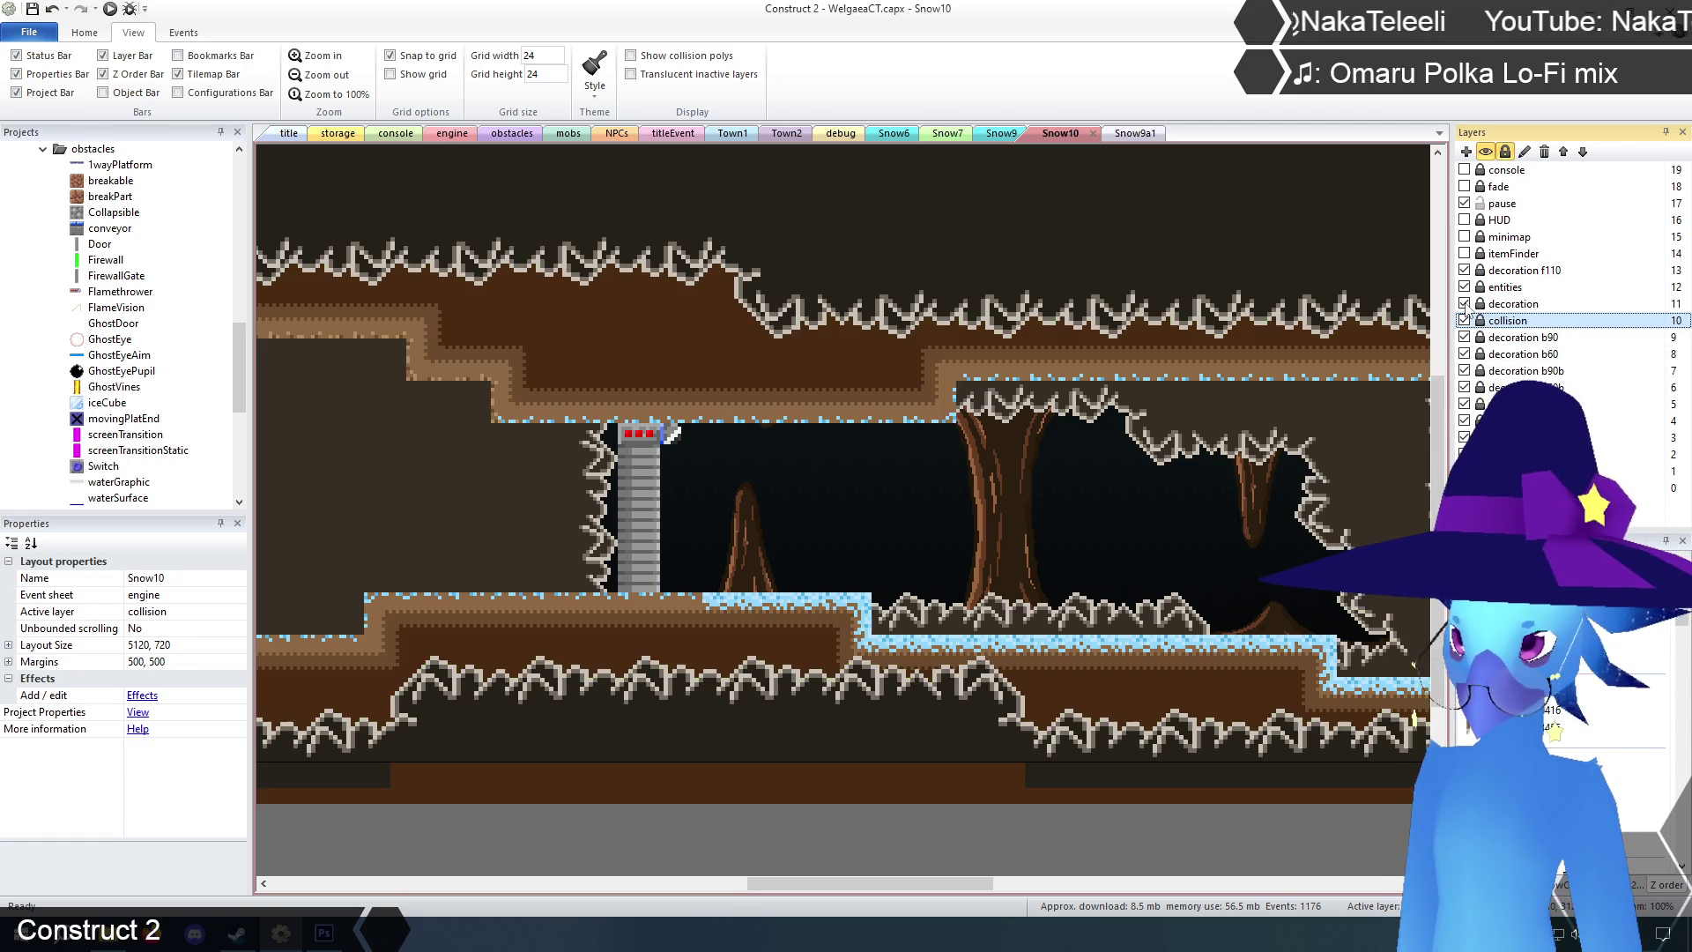
left_click(1513, 304)
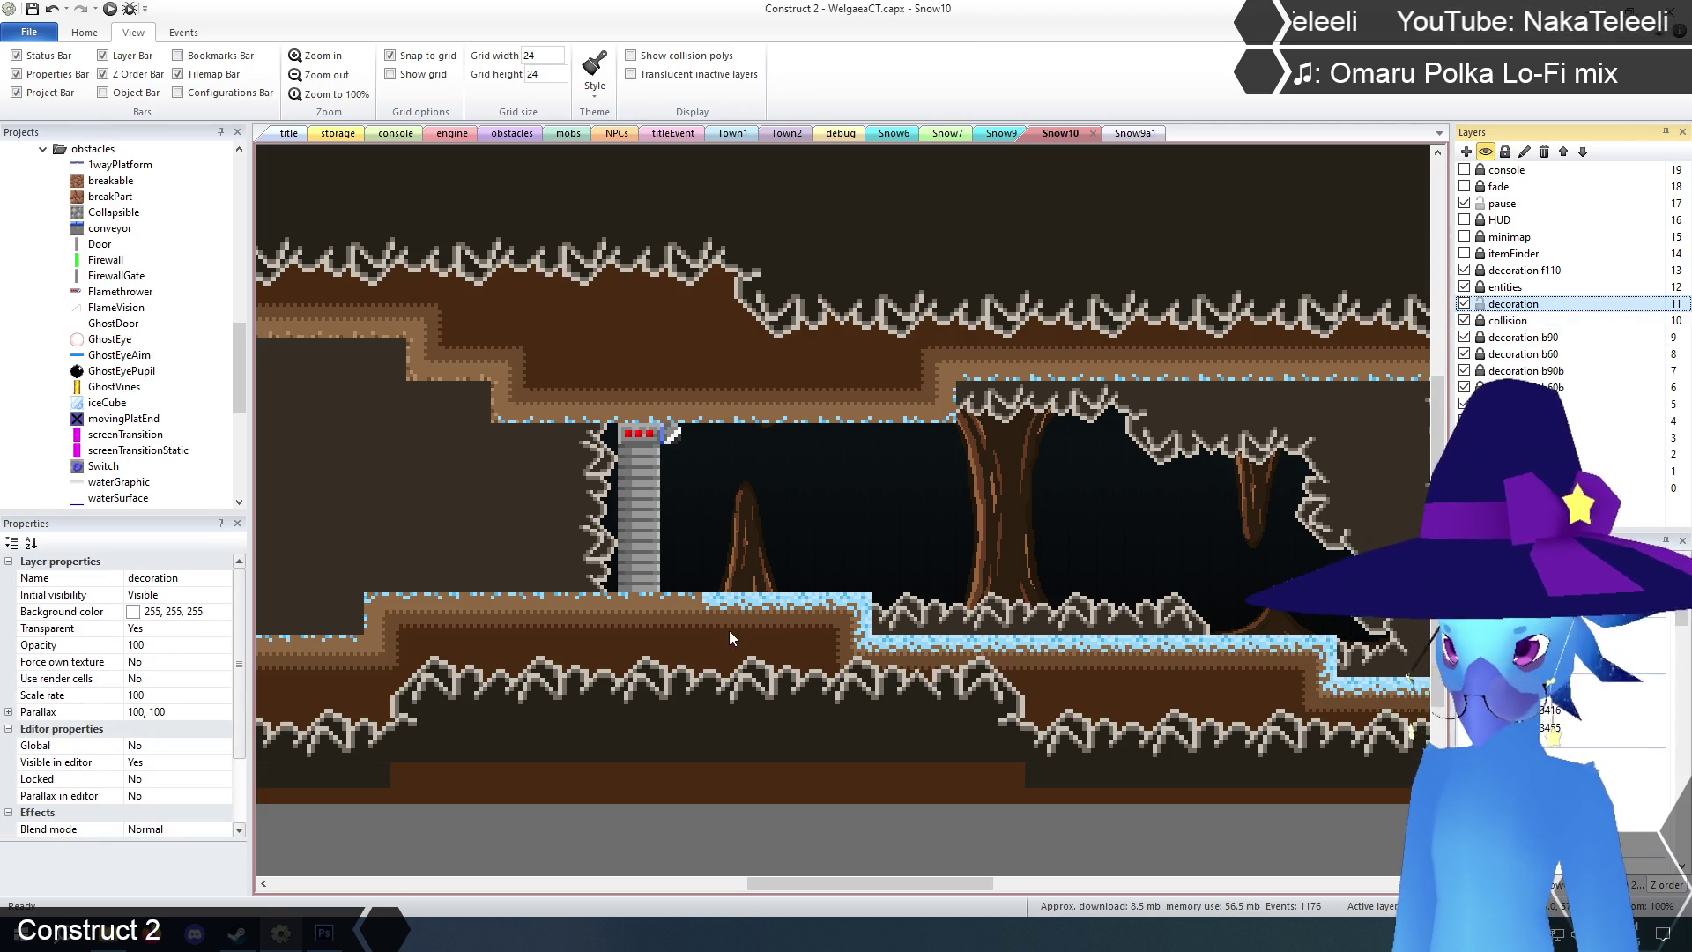
left_click(694, 601)
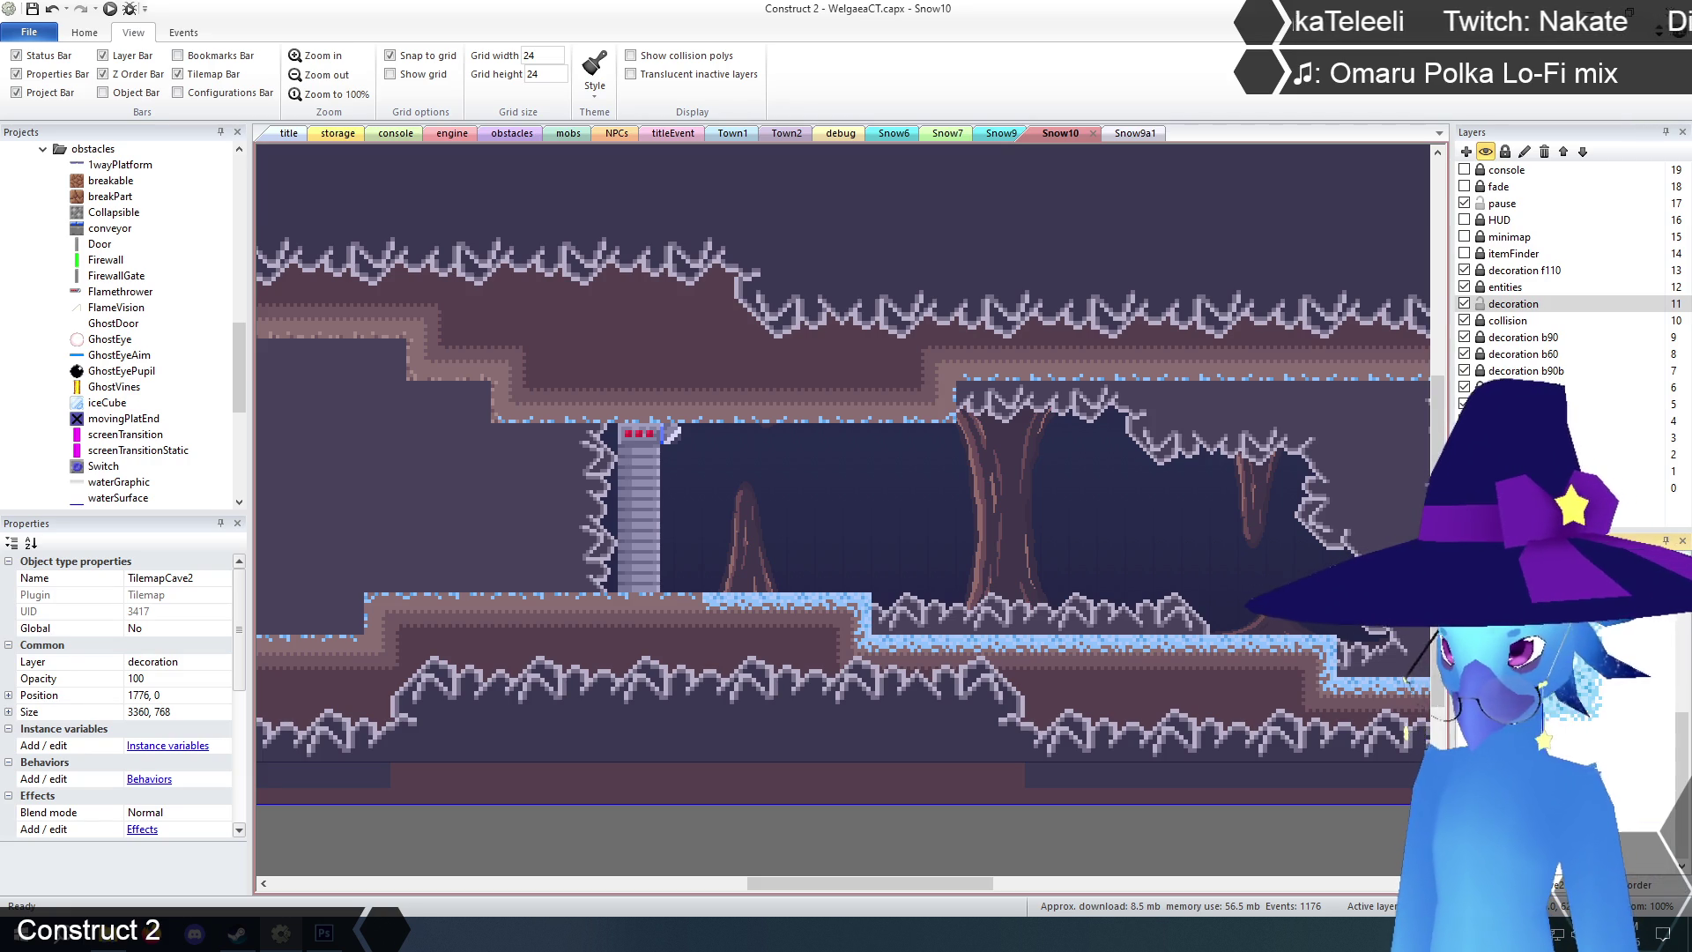
left_click(583, 619)
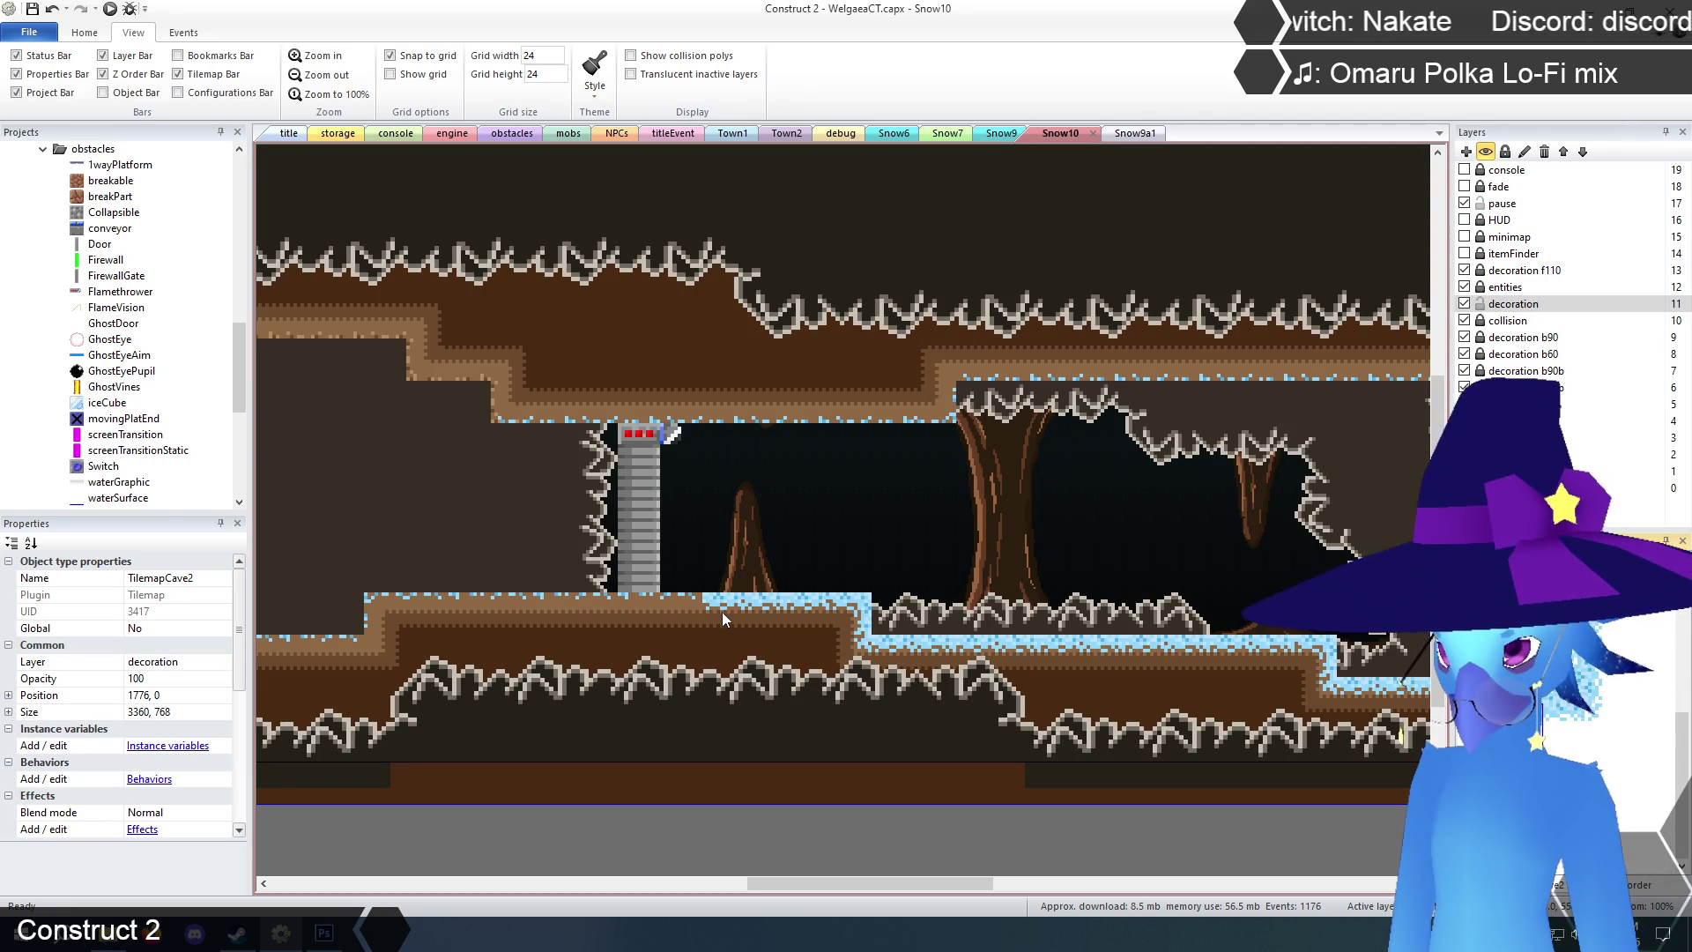
left_click_drag(722, 612, 684, 615)
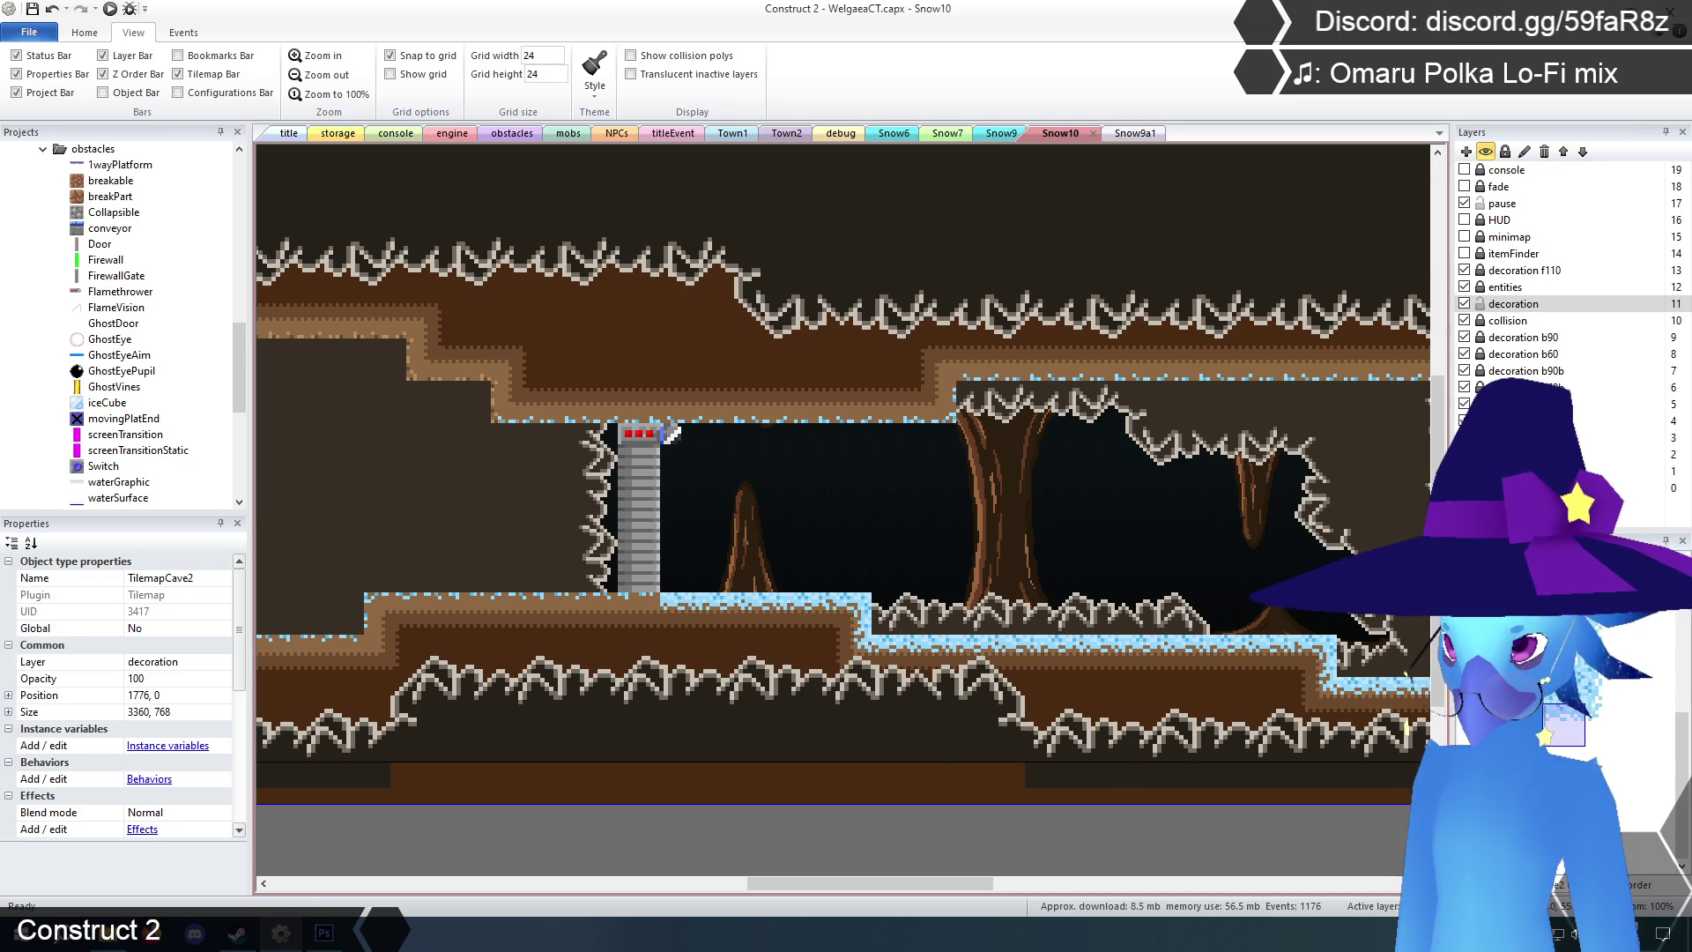
left_click(1465, 420)
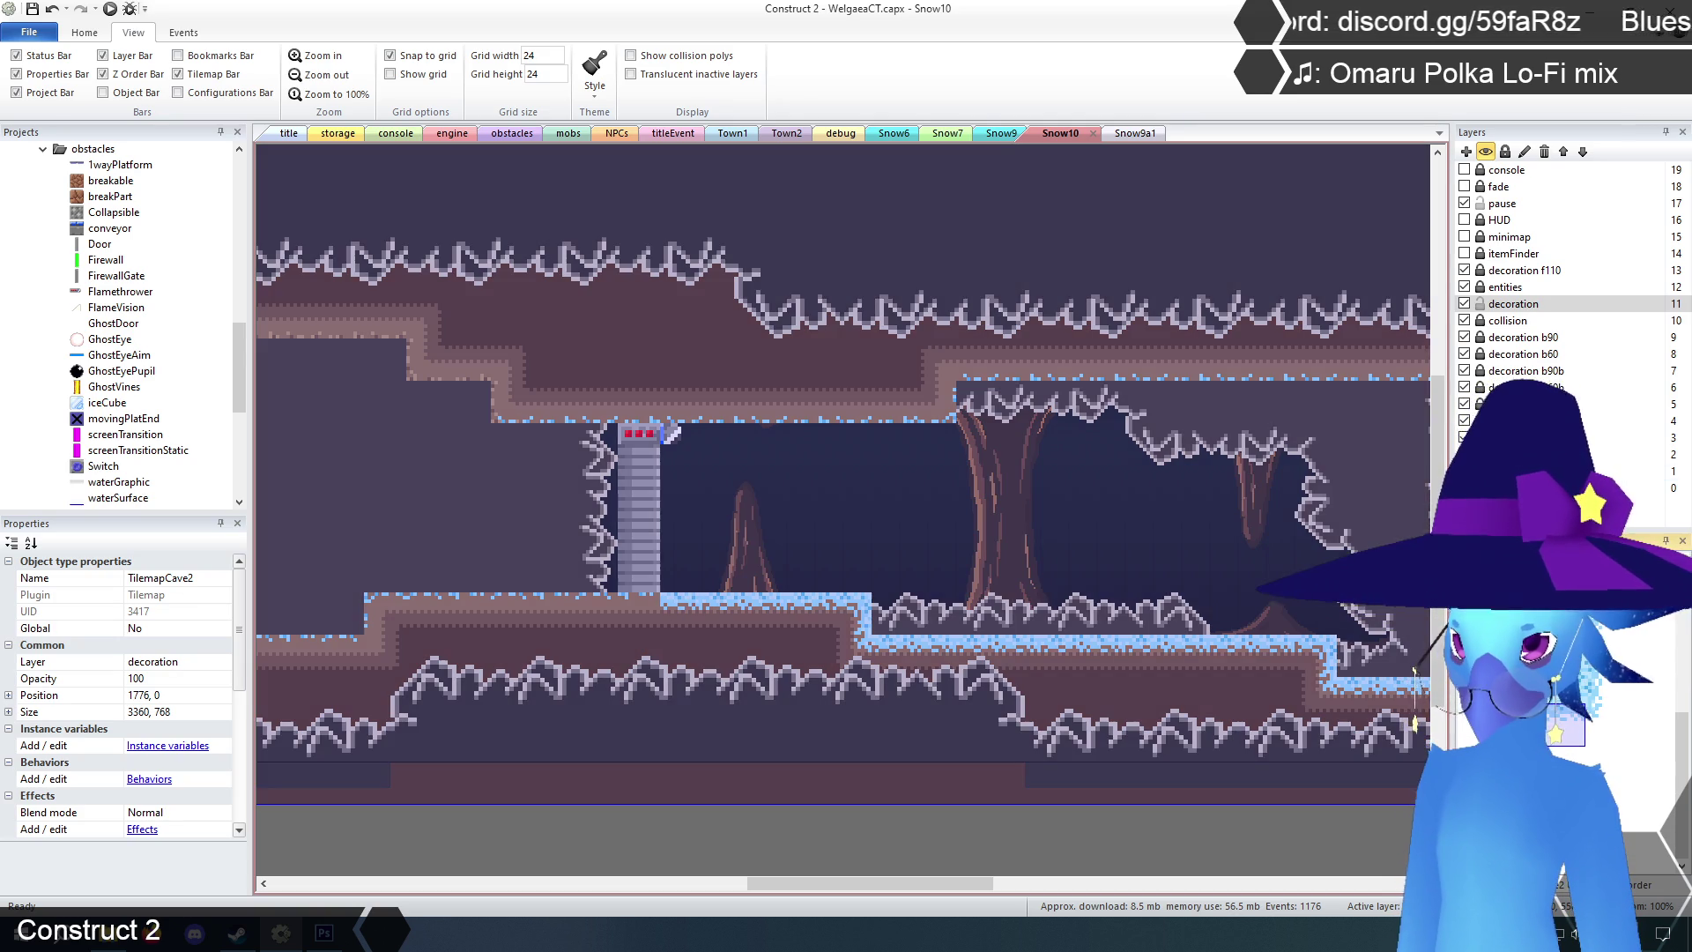
left_click(923, 830)
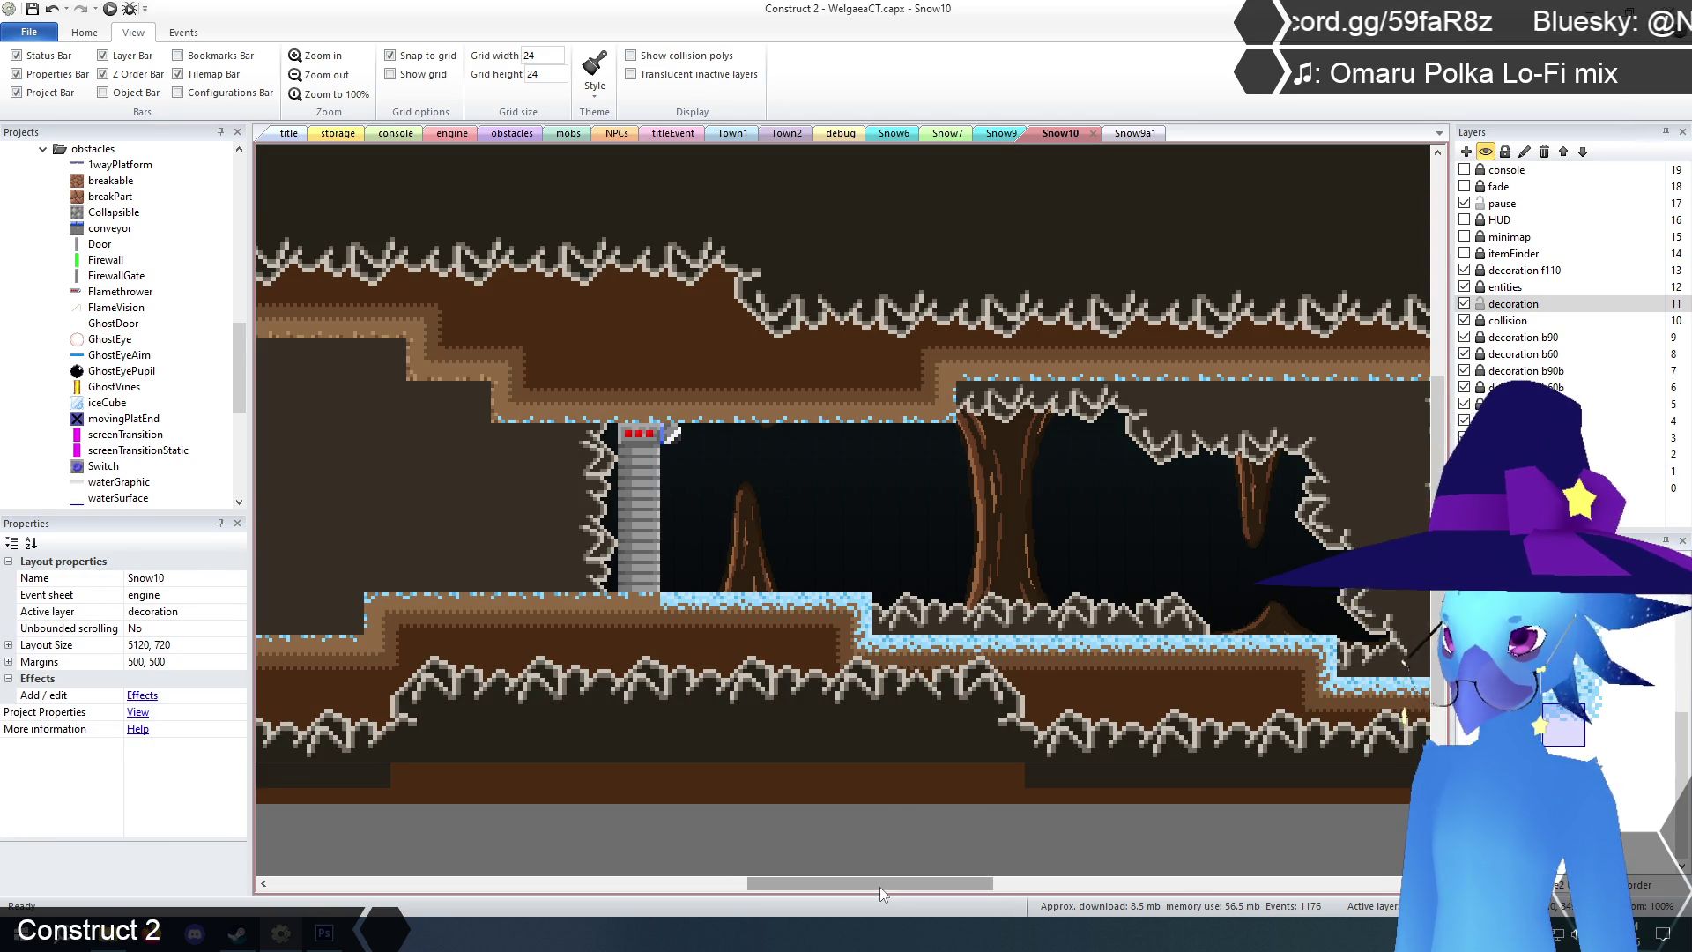
- Drag the small bluish sprite down onto the Snow10 platform, then go to the title layout
mouse_move(880, 886)
left_mouse_down()
mouse_move(984, 890)
mouse_move(781, 891)
mouse_move(916, 888)
mouse_move(849, 885)
left_mouse_up()
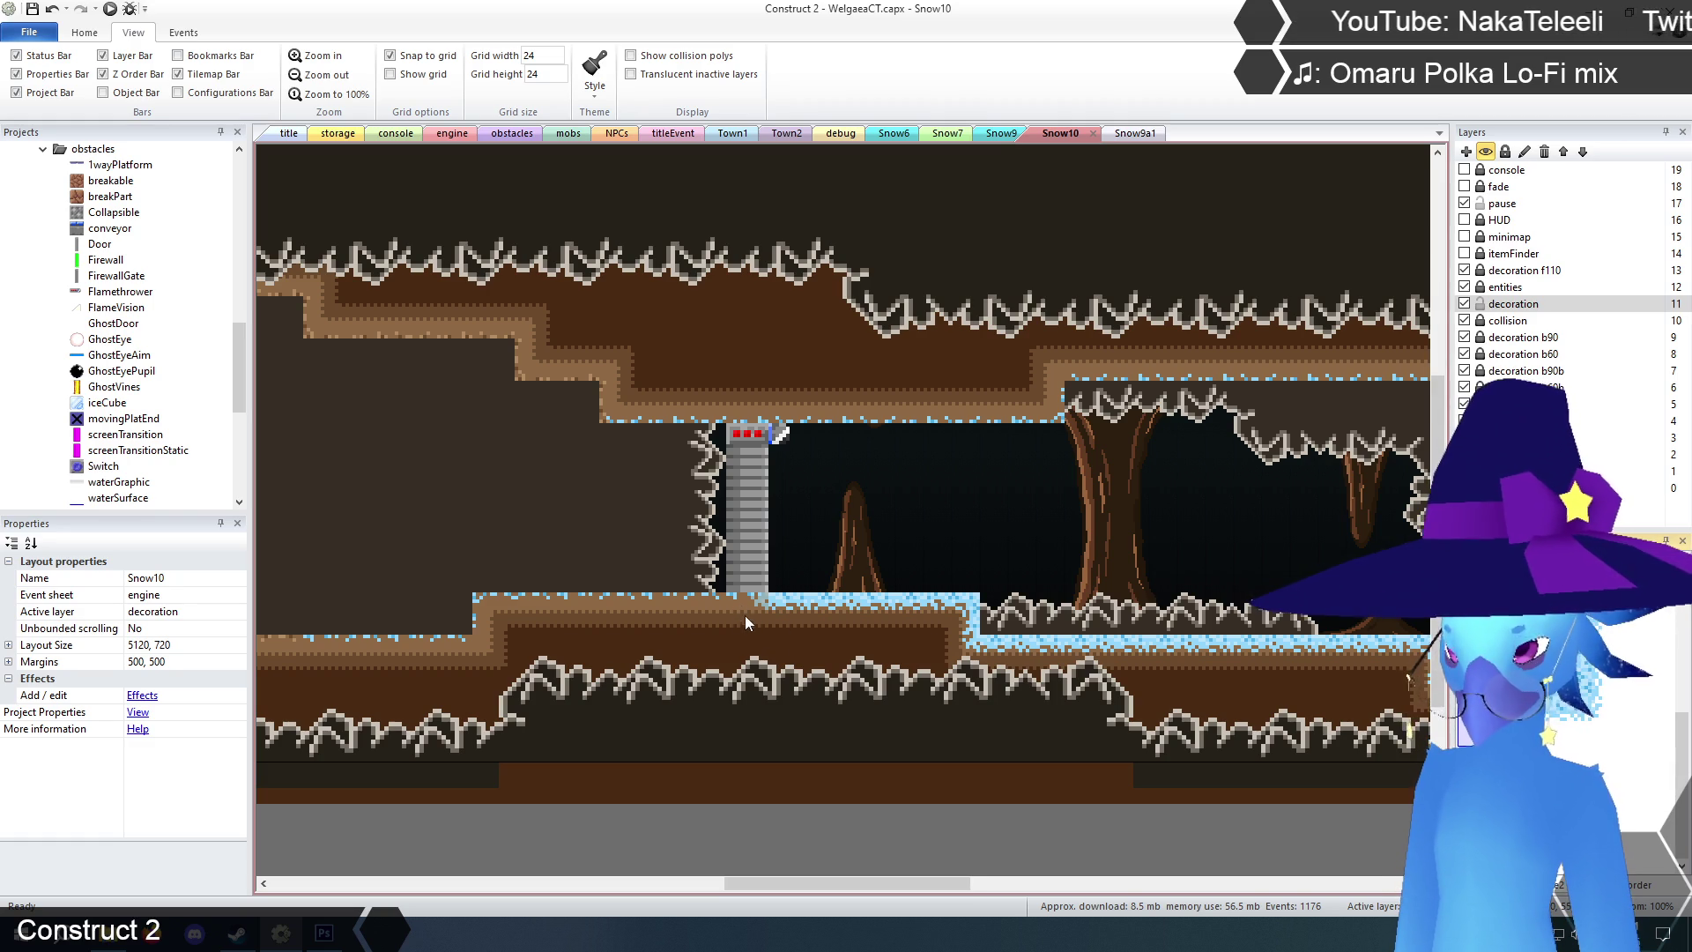
left_click_drag(749, 622, 756, 676)
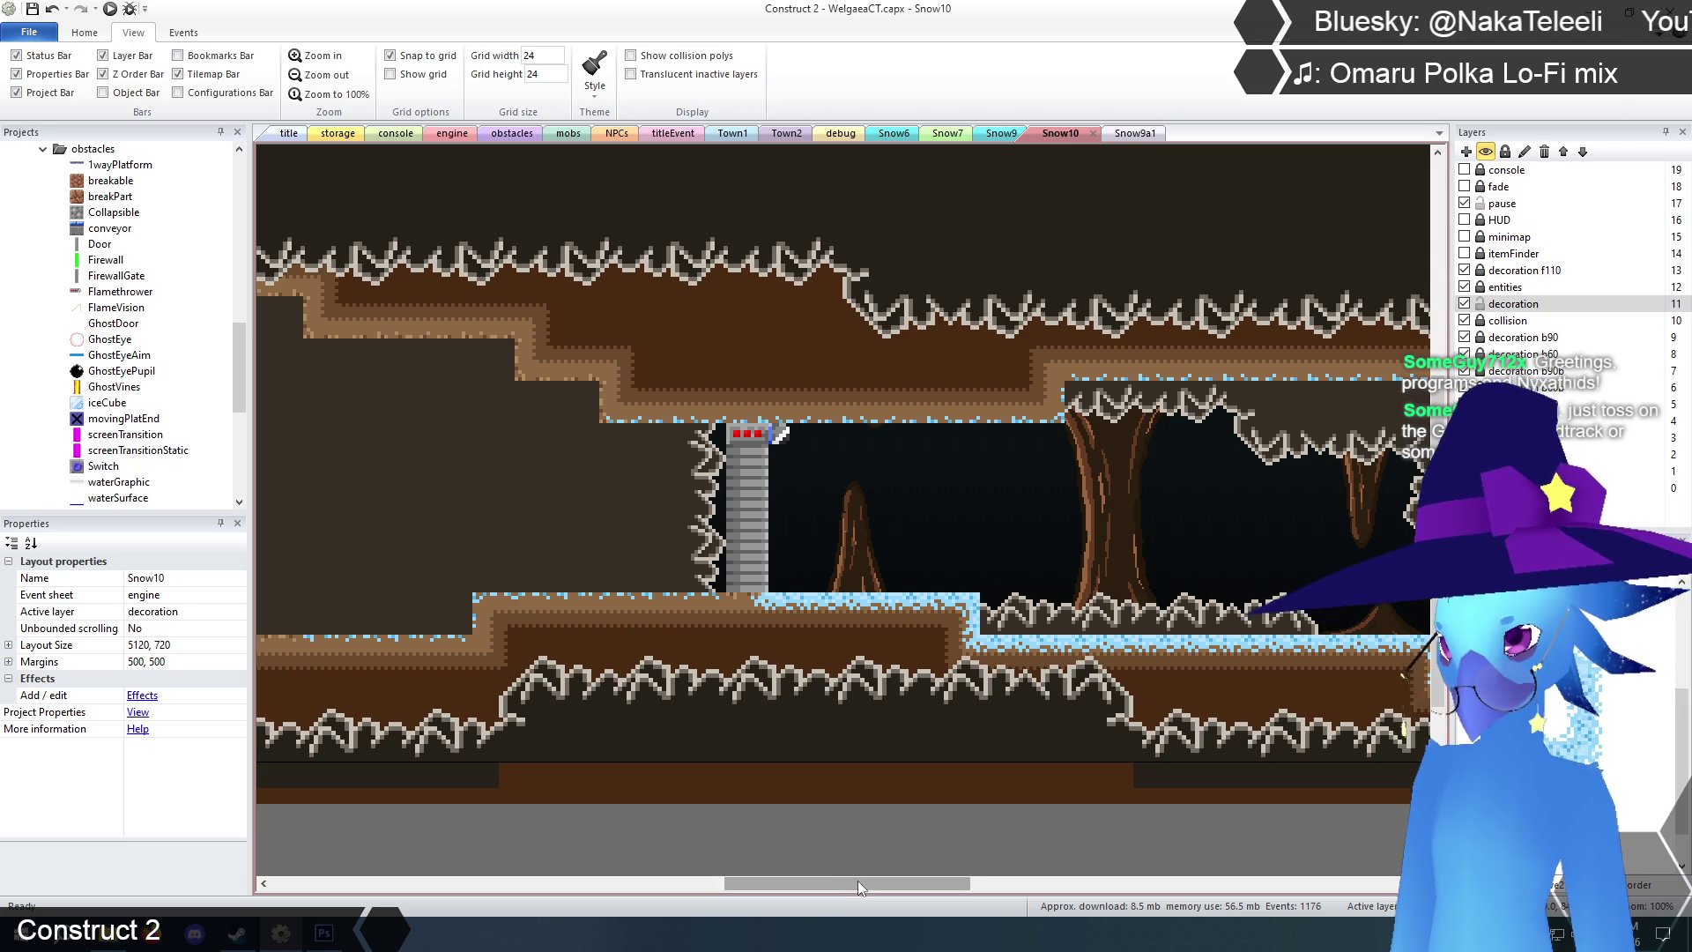
mouse_move(858, 883)
left_mouse_down()
mouse_move(773, 893)
mouse_move(851, 913)
left_mouse_up()
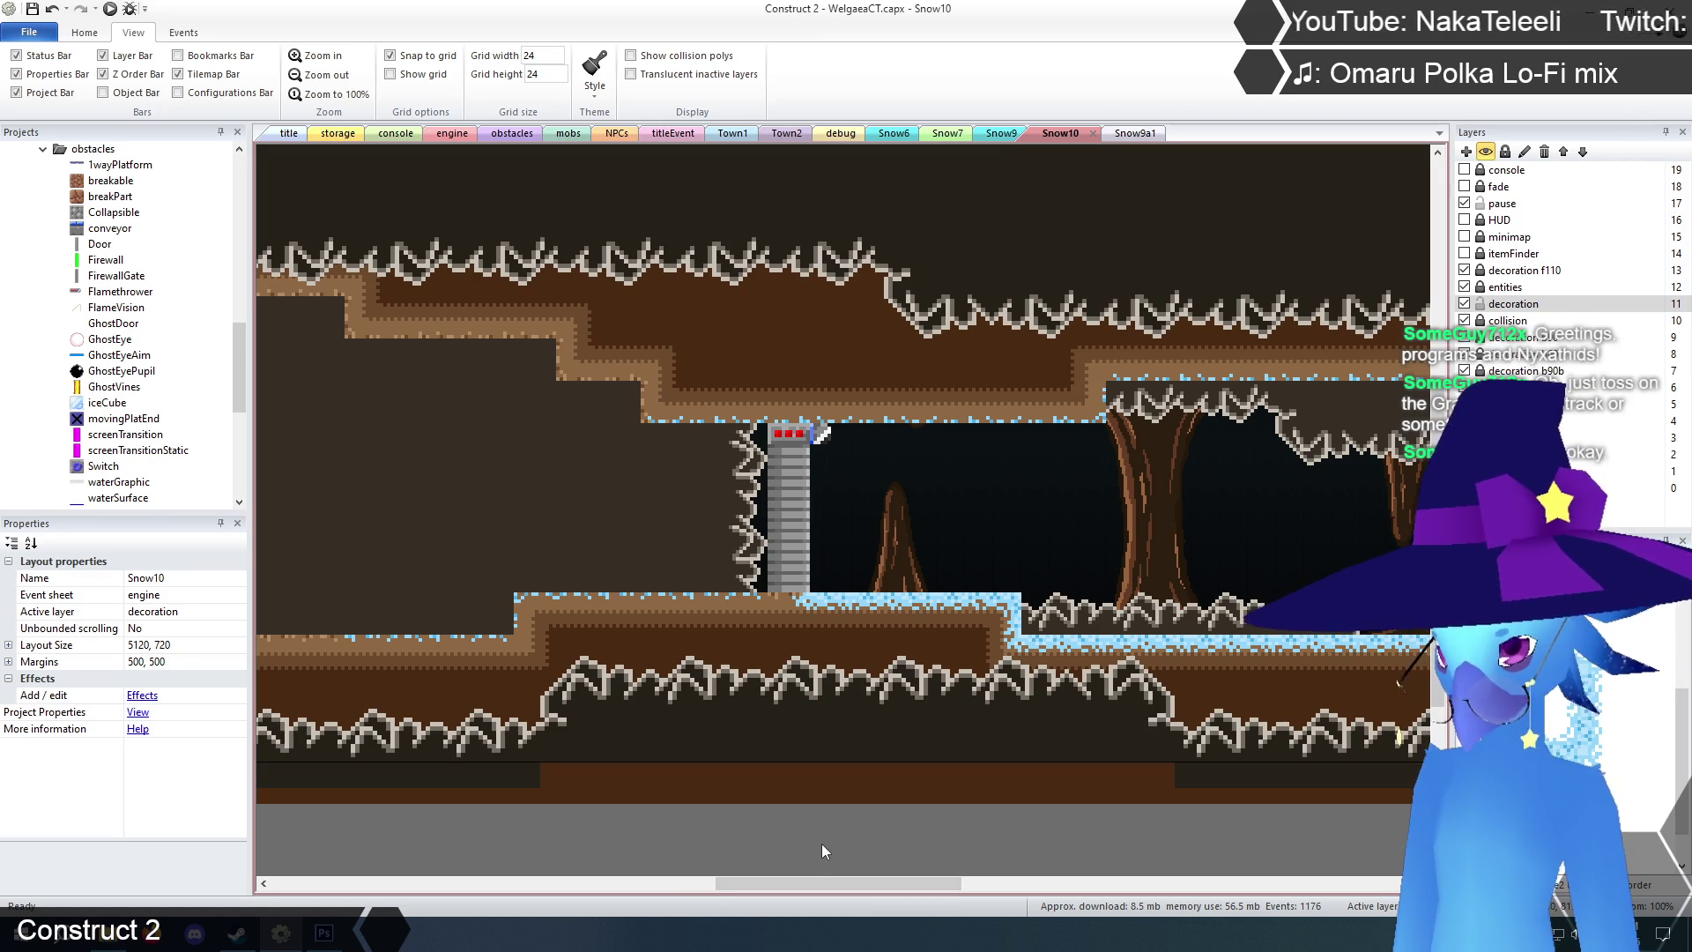
mouse_move(821, 884)
left_mouse_down()
mouse_move(955, 892)
mouse_move(827, 896)
left_mouse_up()
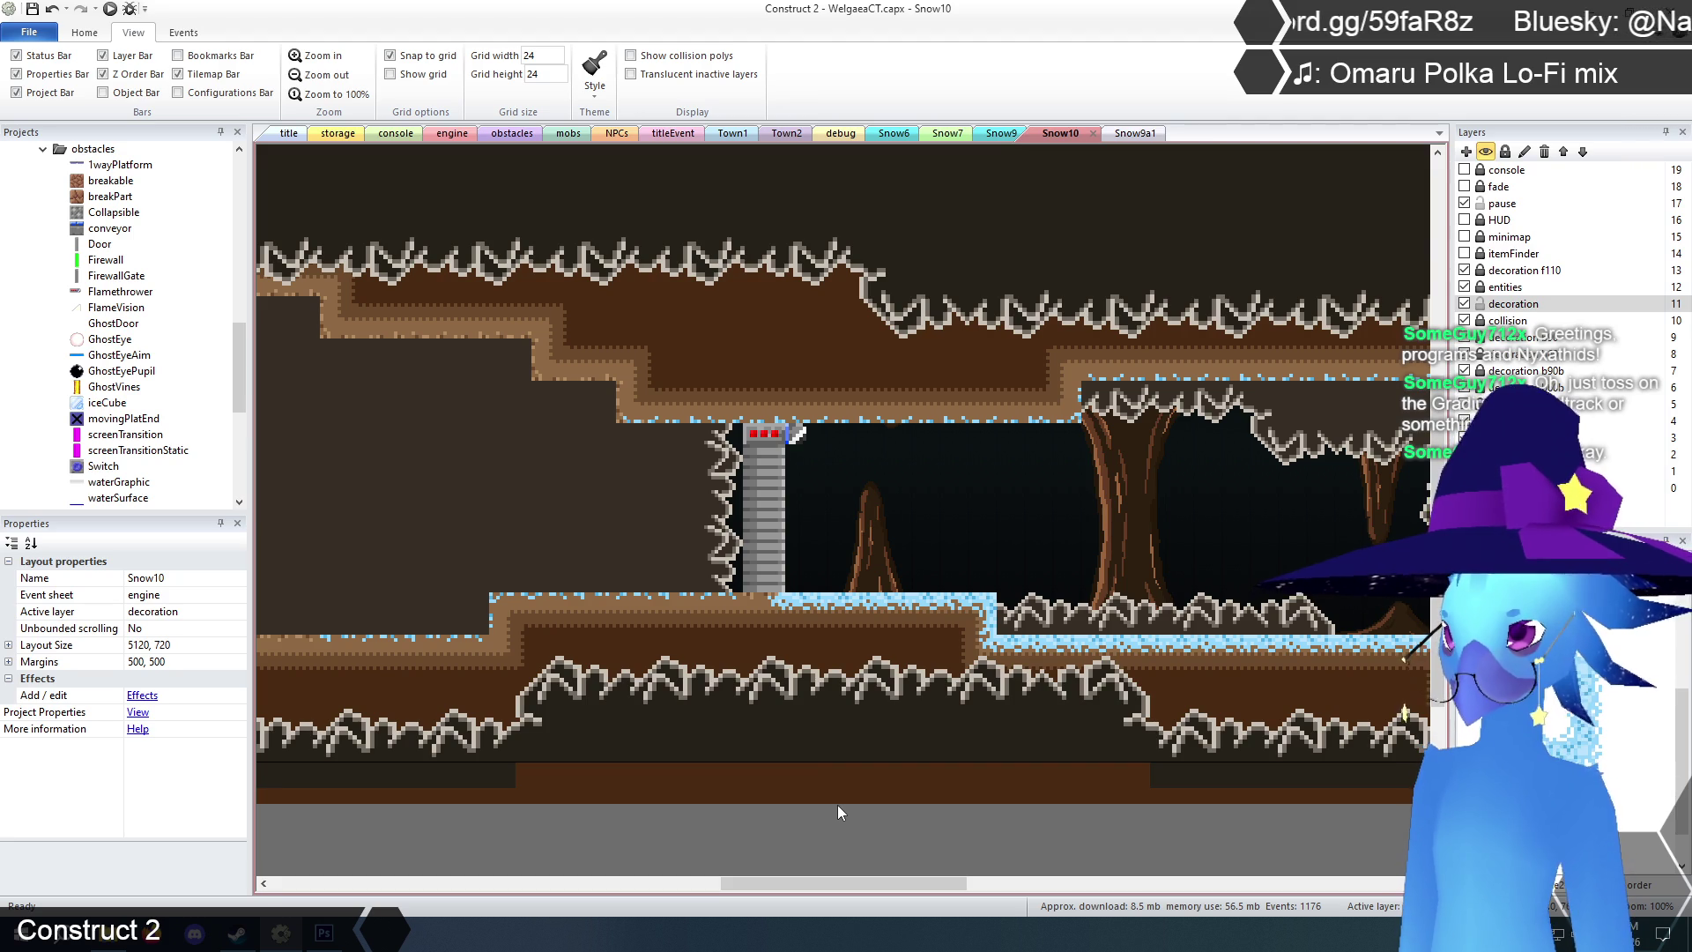
left_click_drag(754, 883, 693, 884)
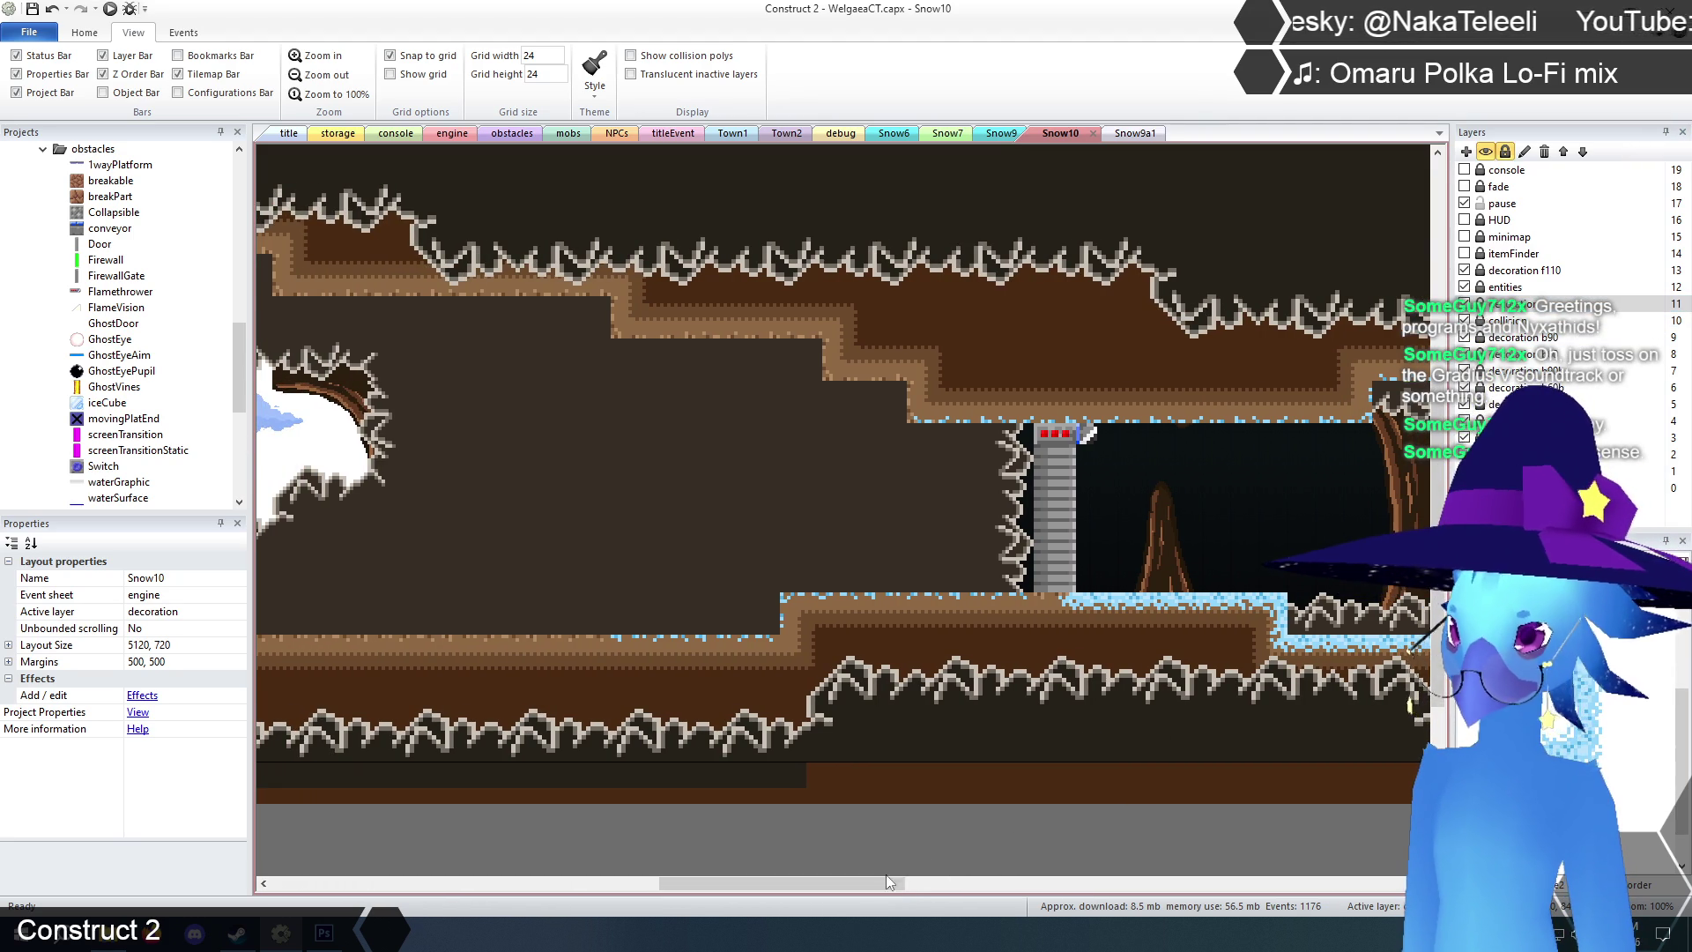
left_click_drag(886, 881, 940, 891)
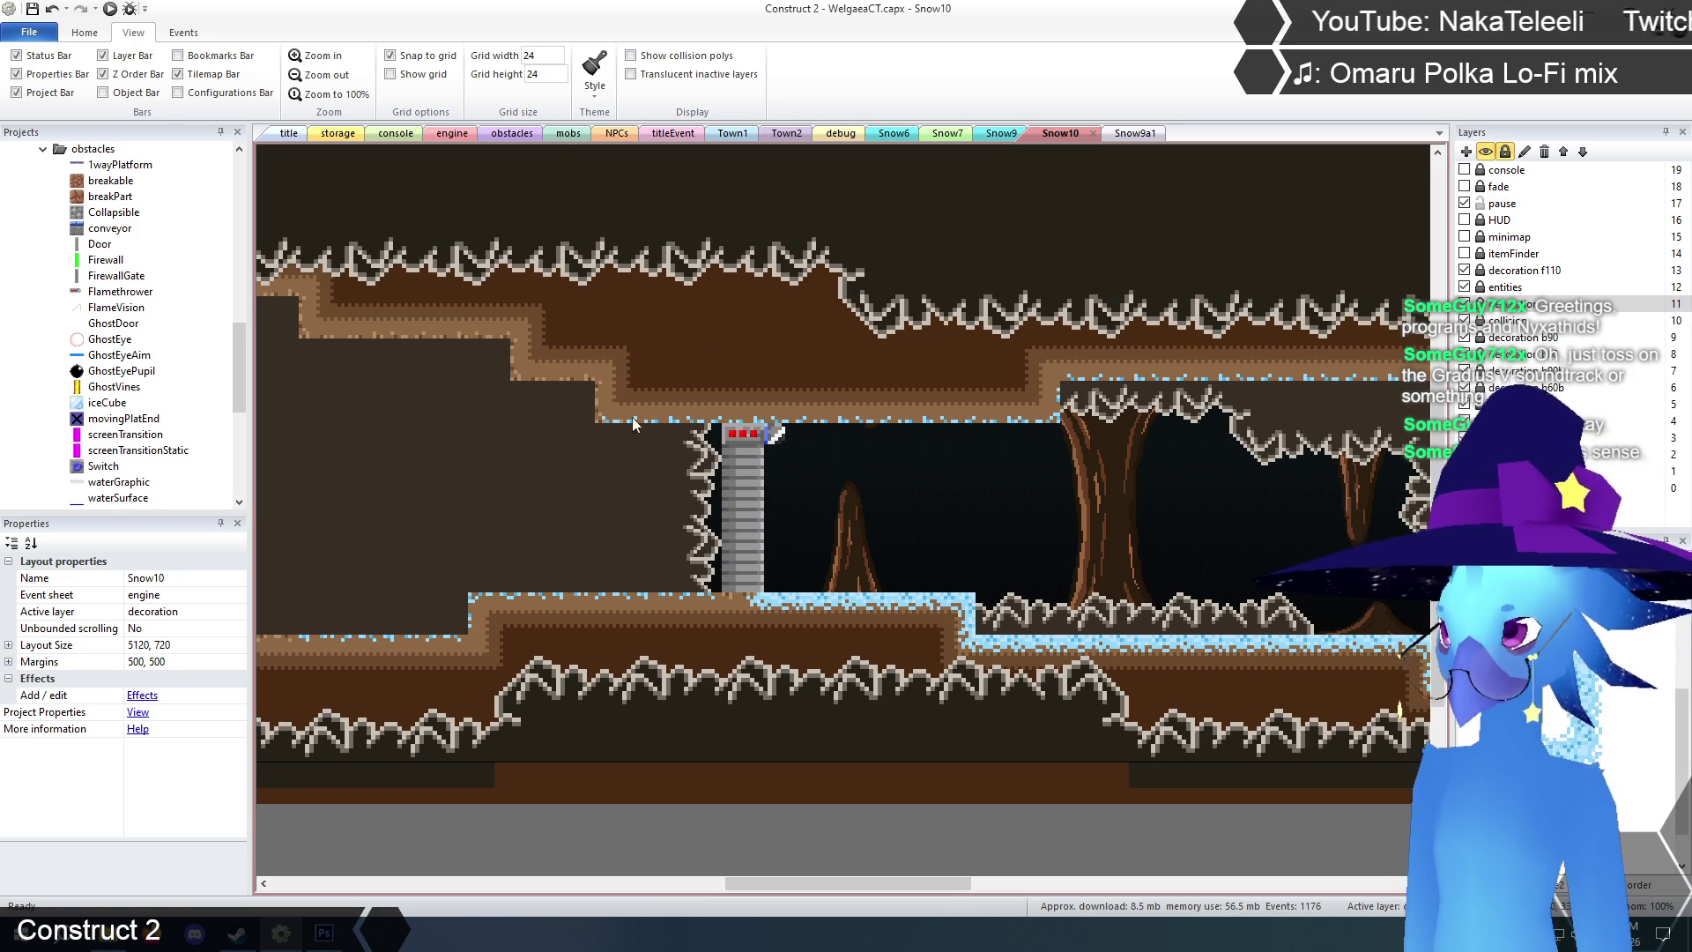
left_click(289, 134)
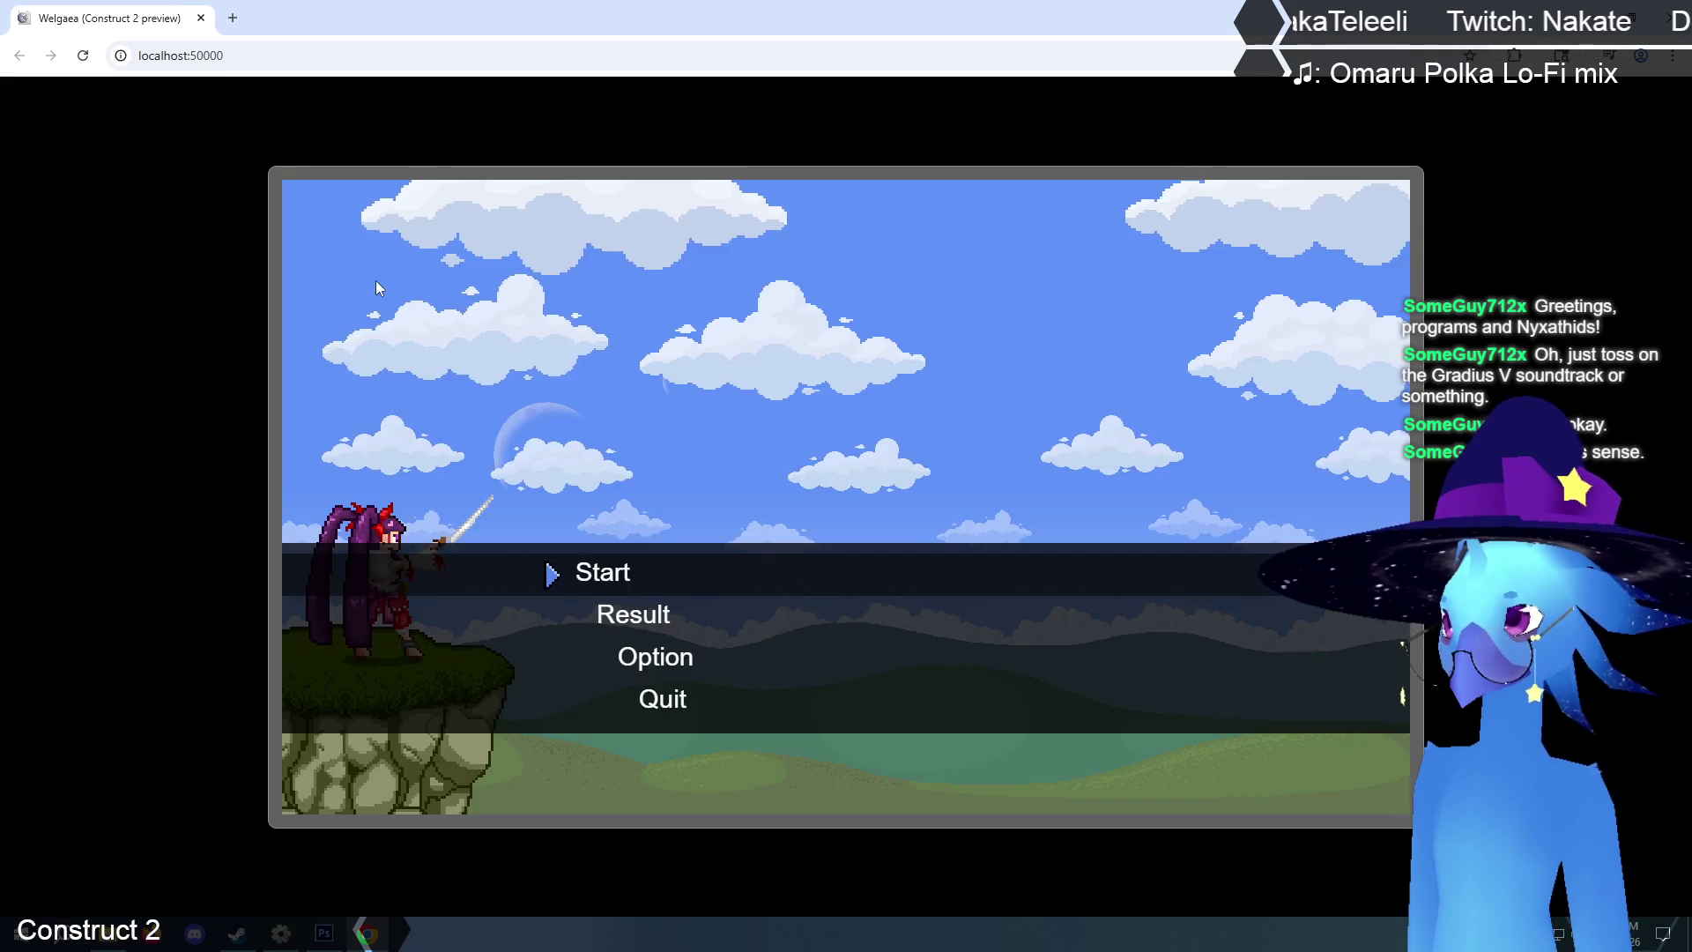
- Preview the game, run and jump through the reworked cave near the turret and ladder, then close it
key("Return")
key("Return")
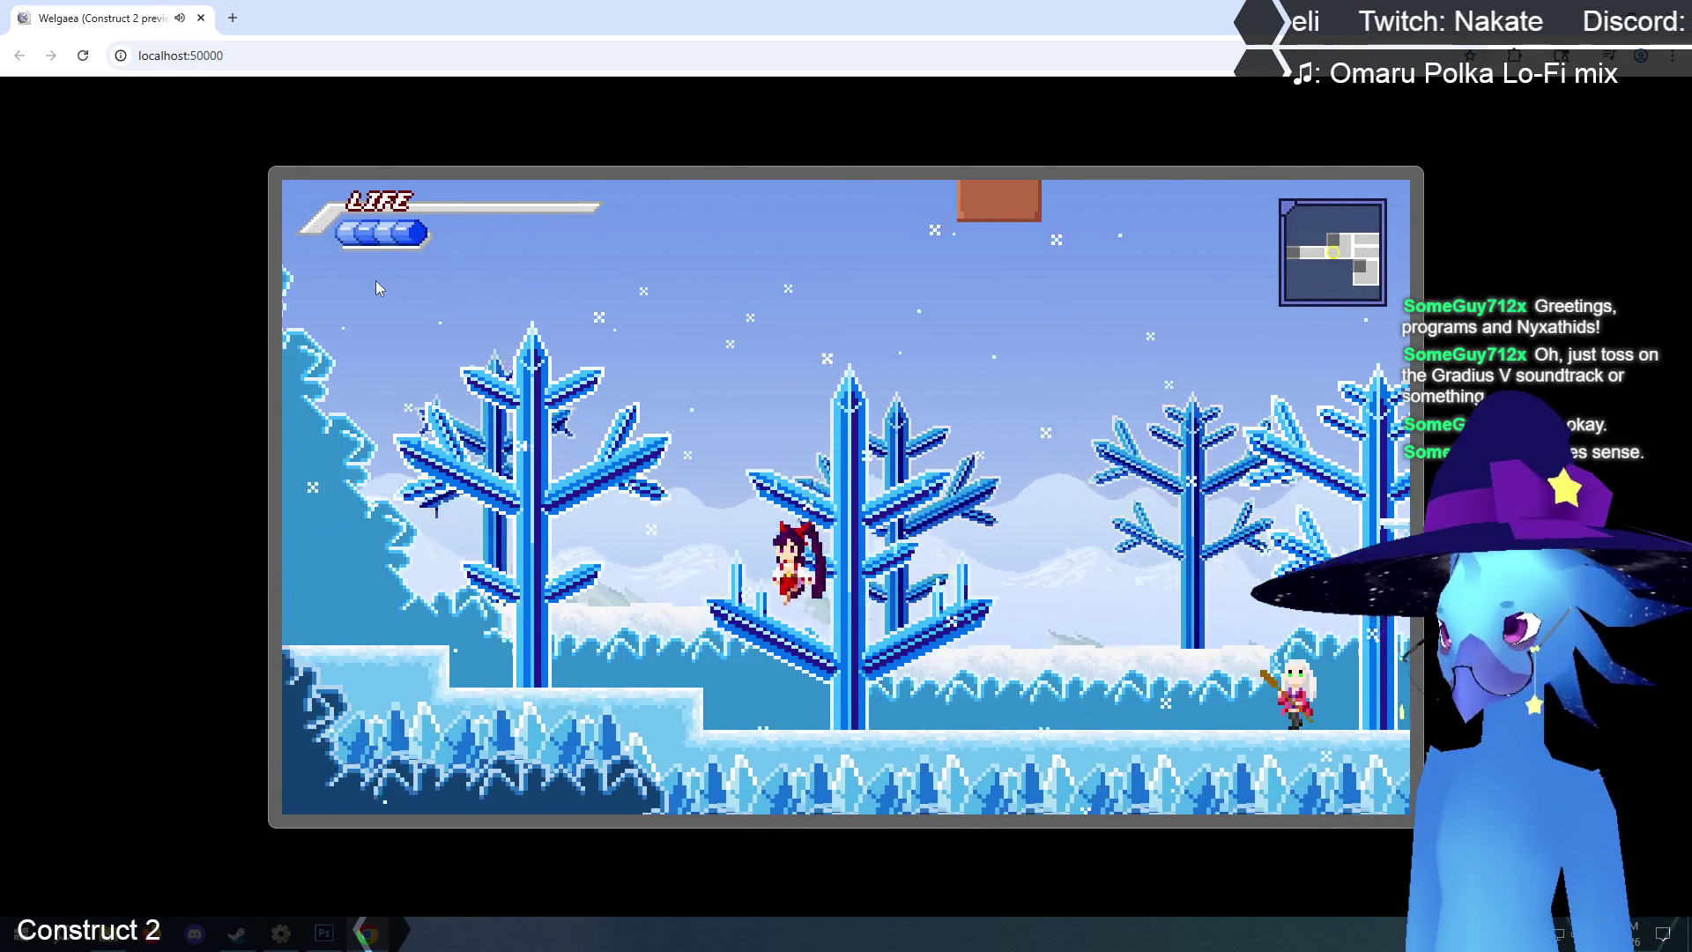
key("Left")
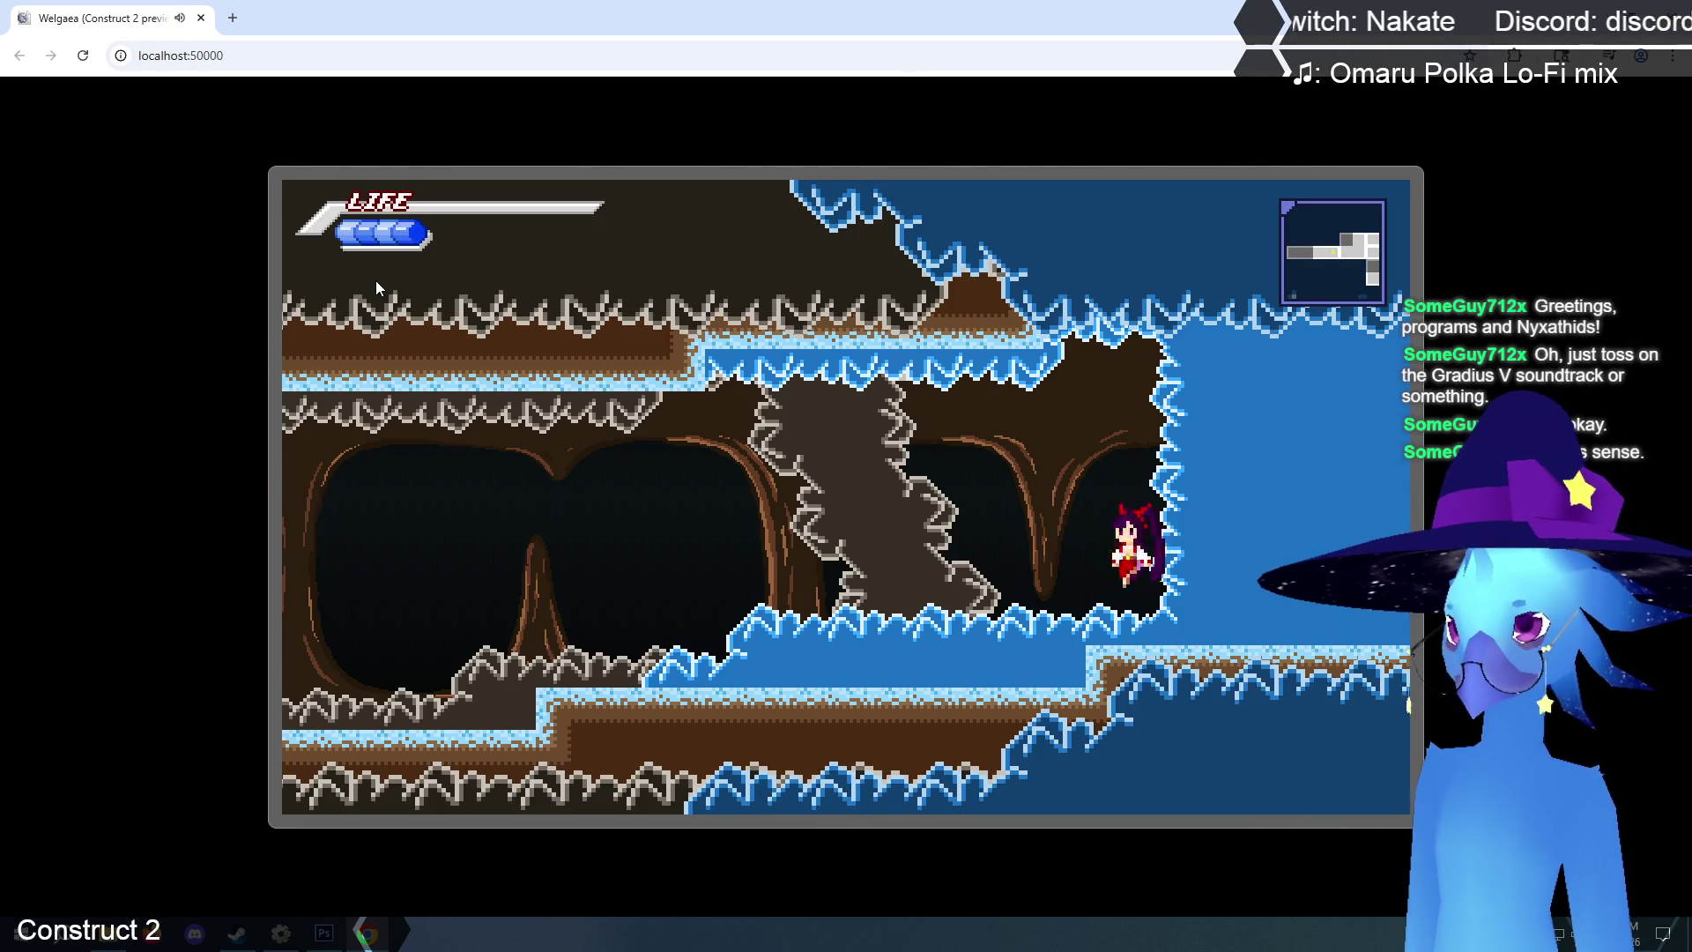
key("Left")
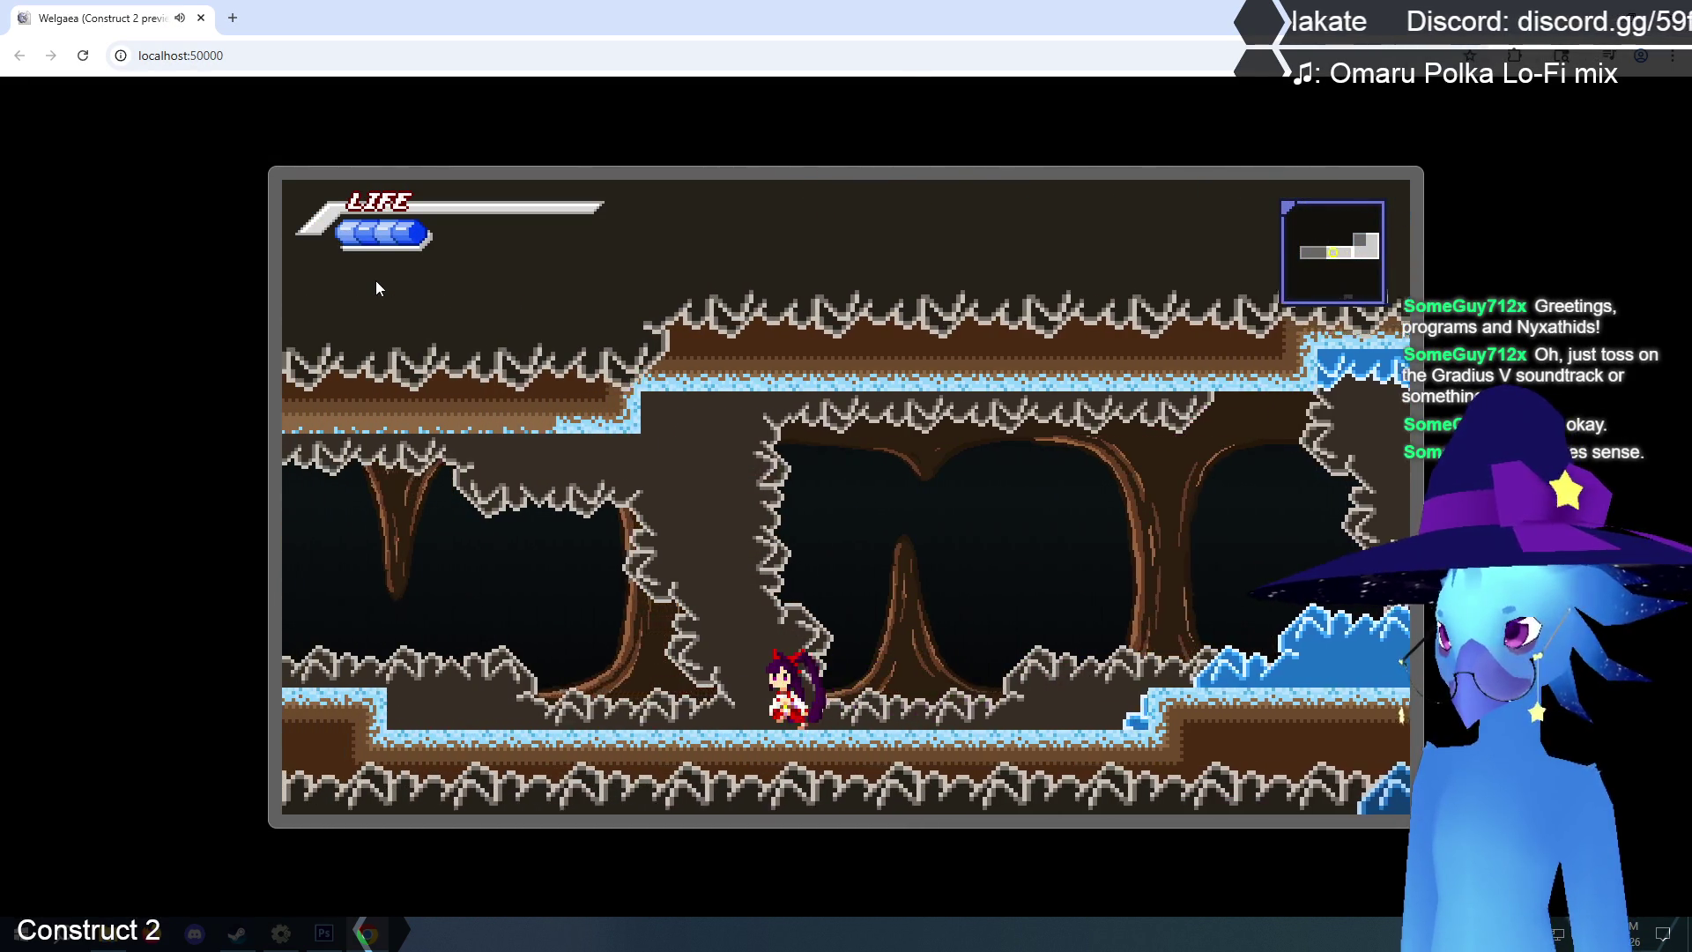
key("Left")
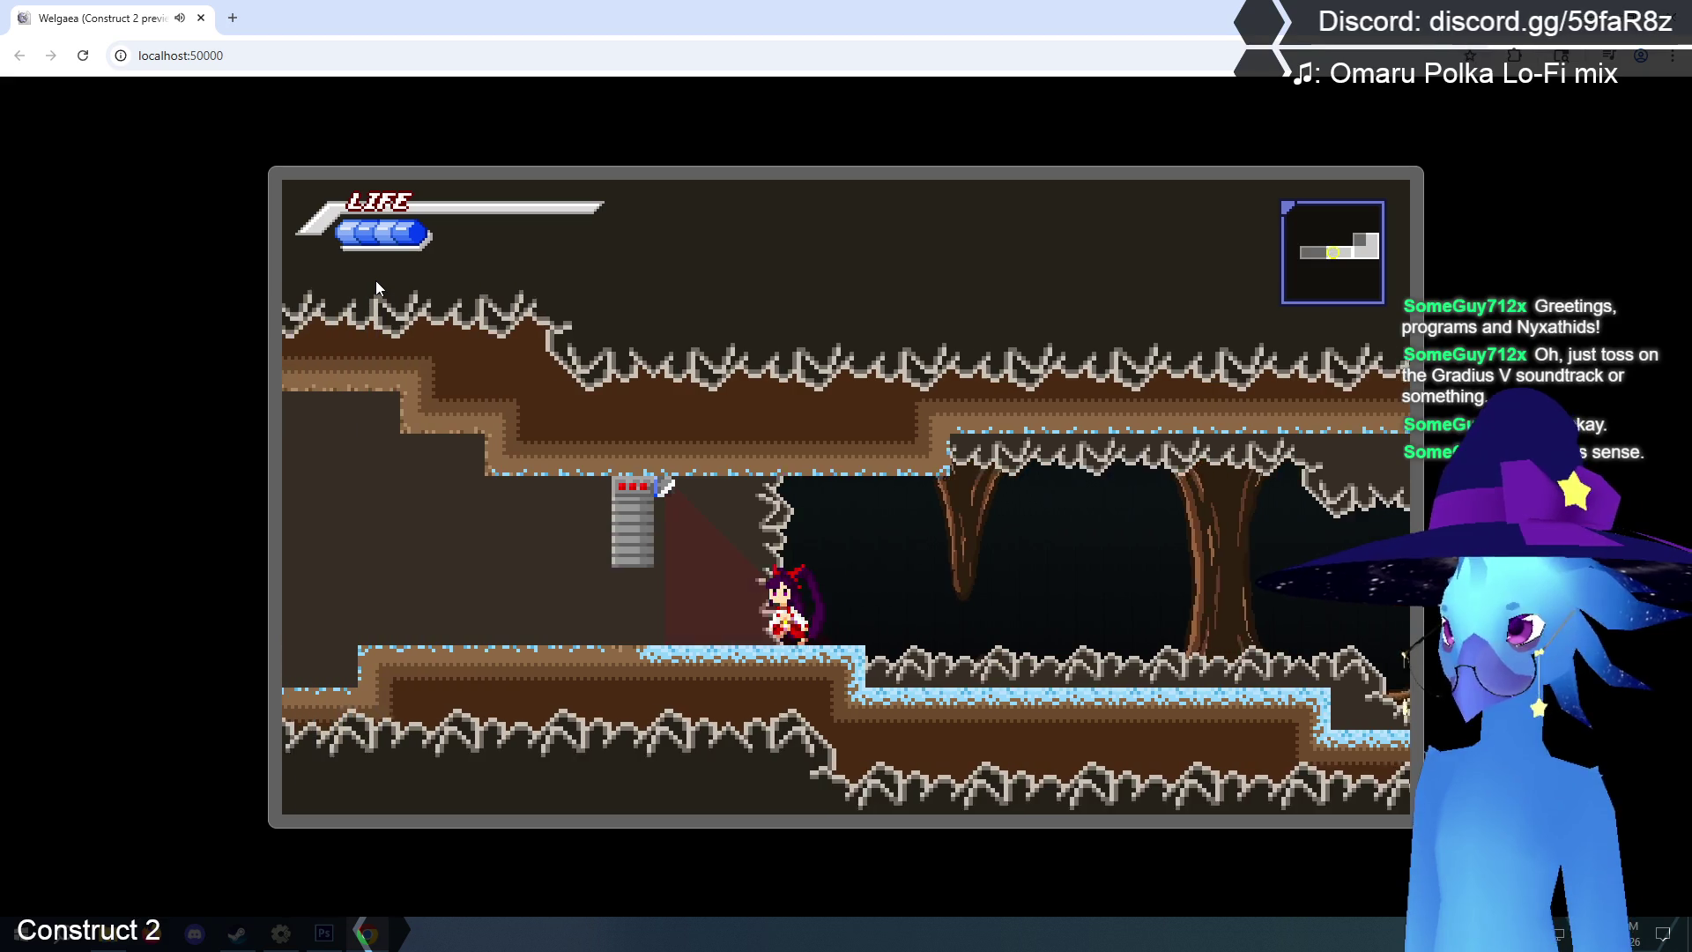
key("Right")
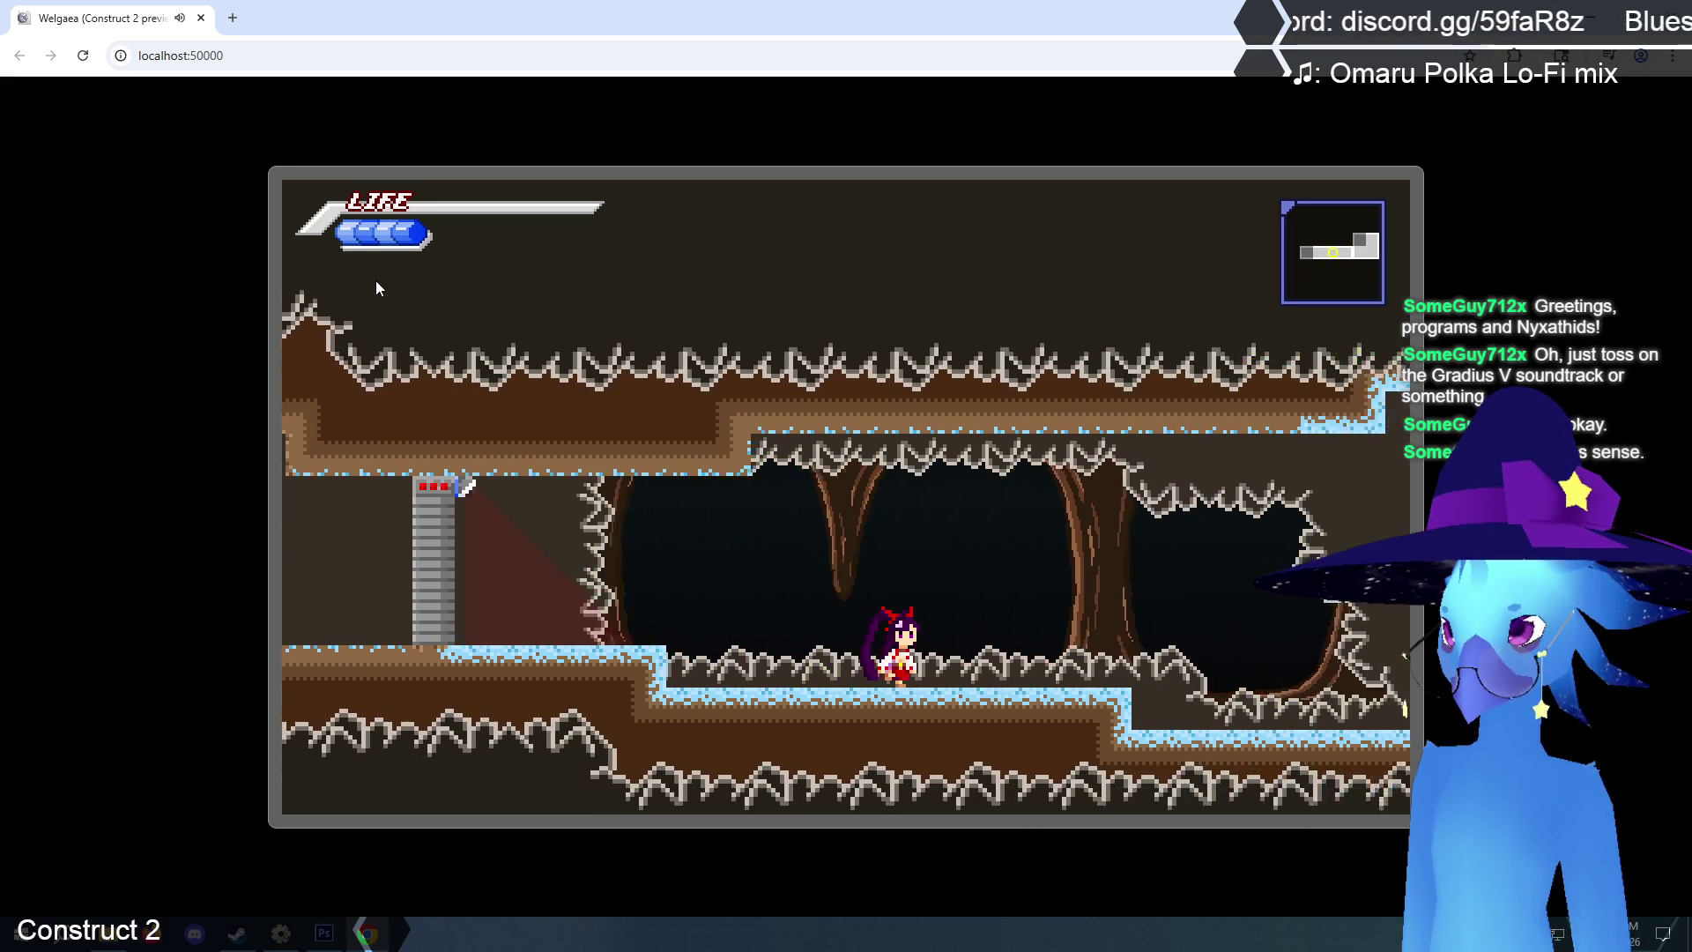
key("Left")
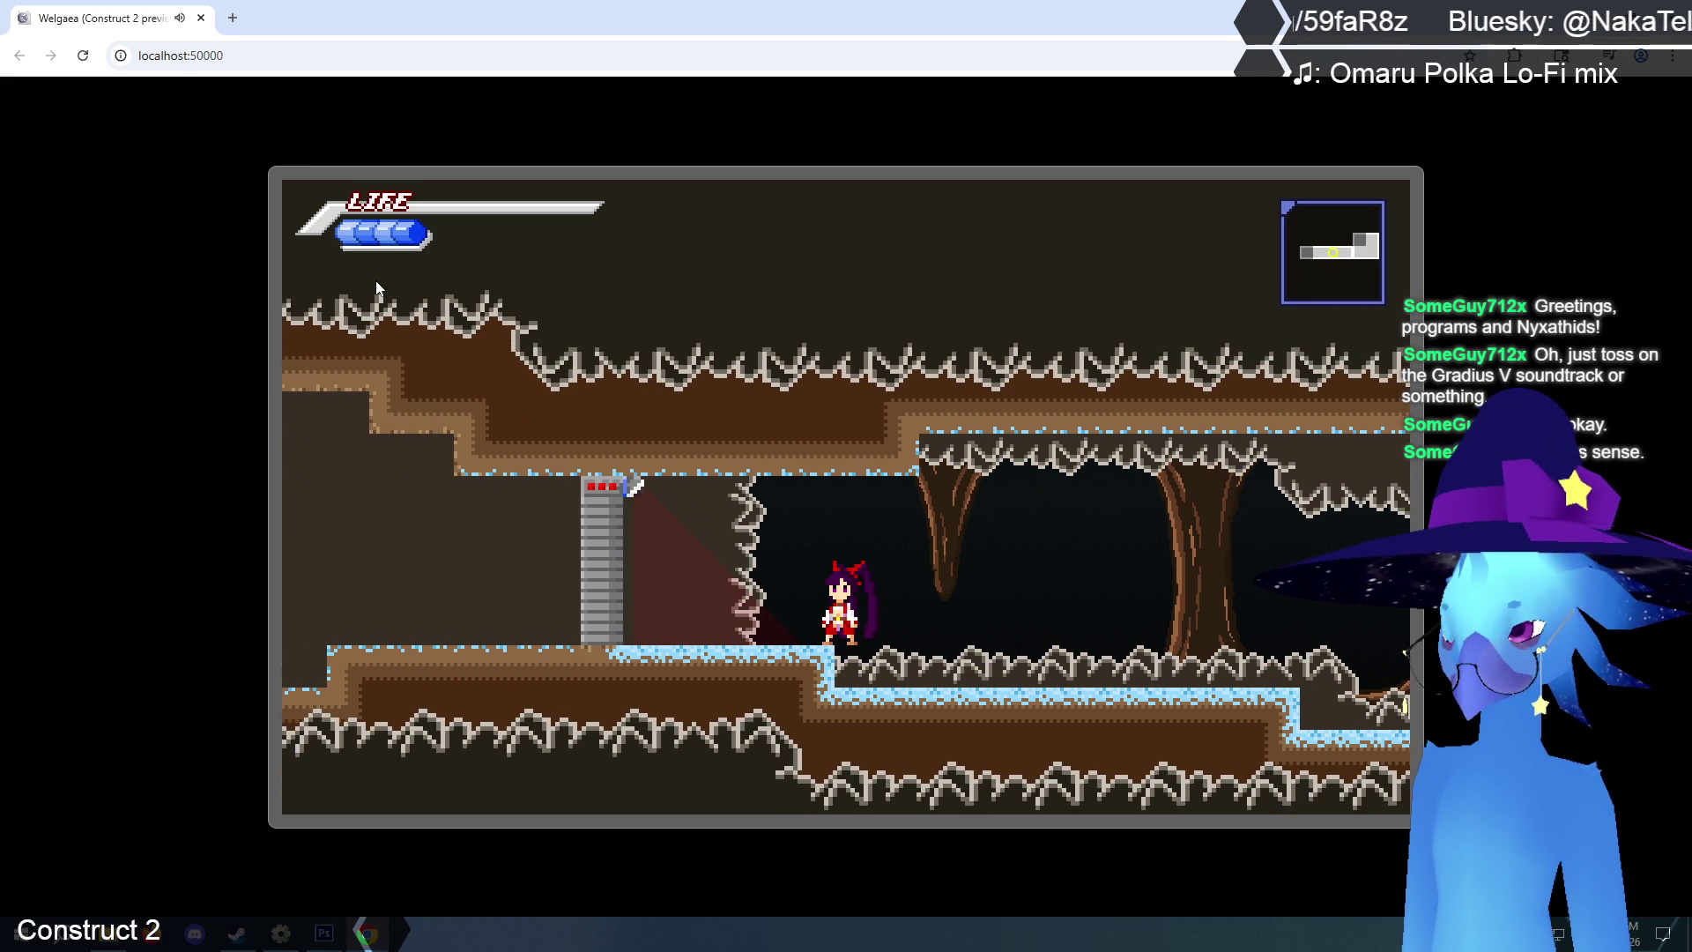
key("Right")
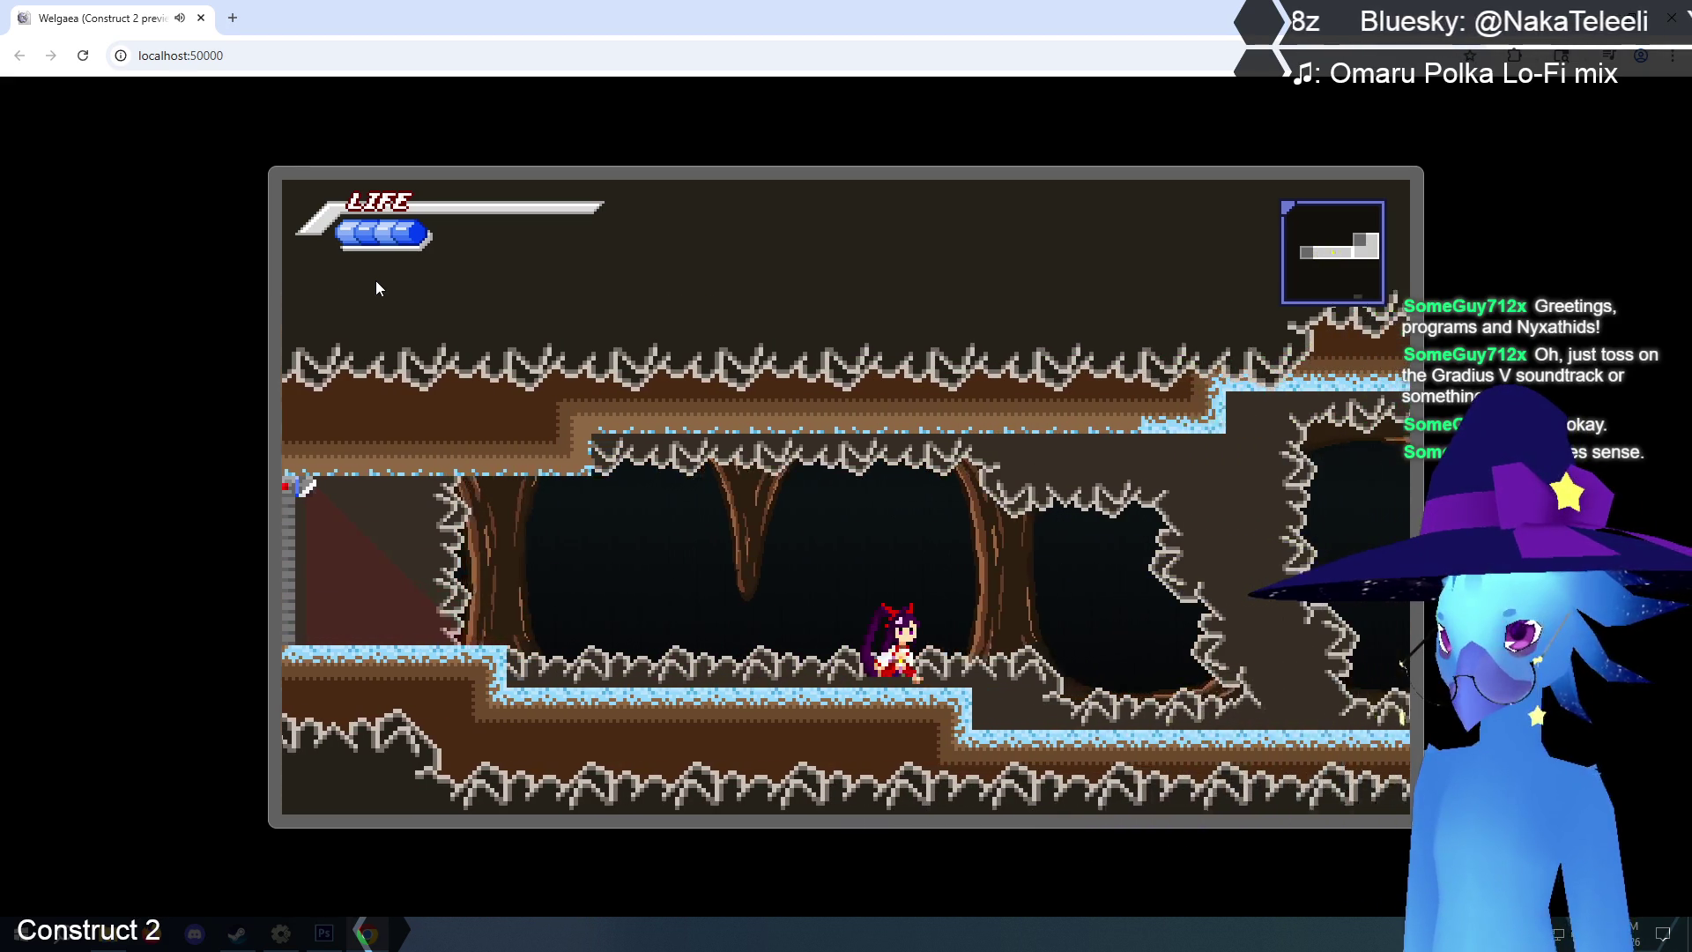
key("Left")
key("z")
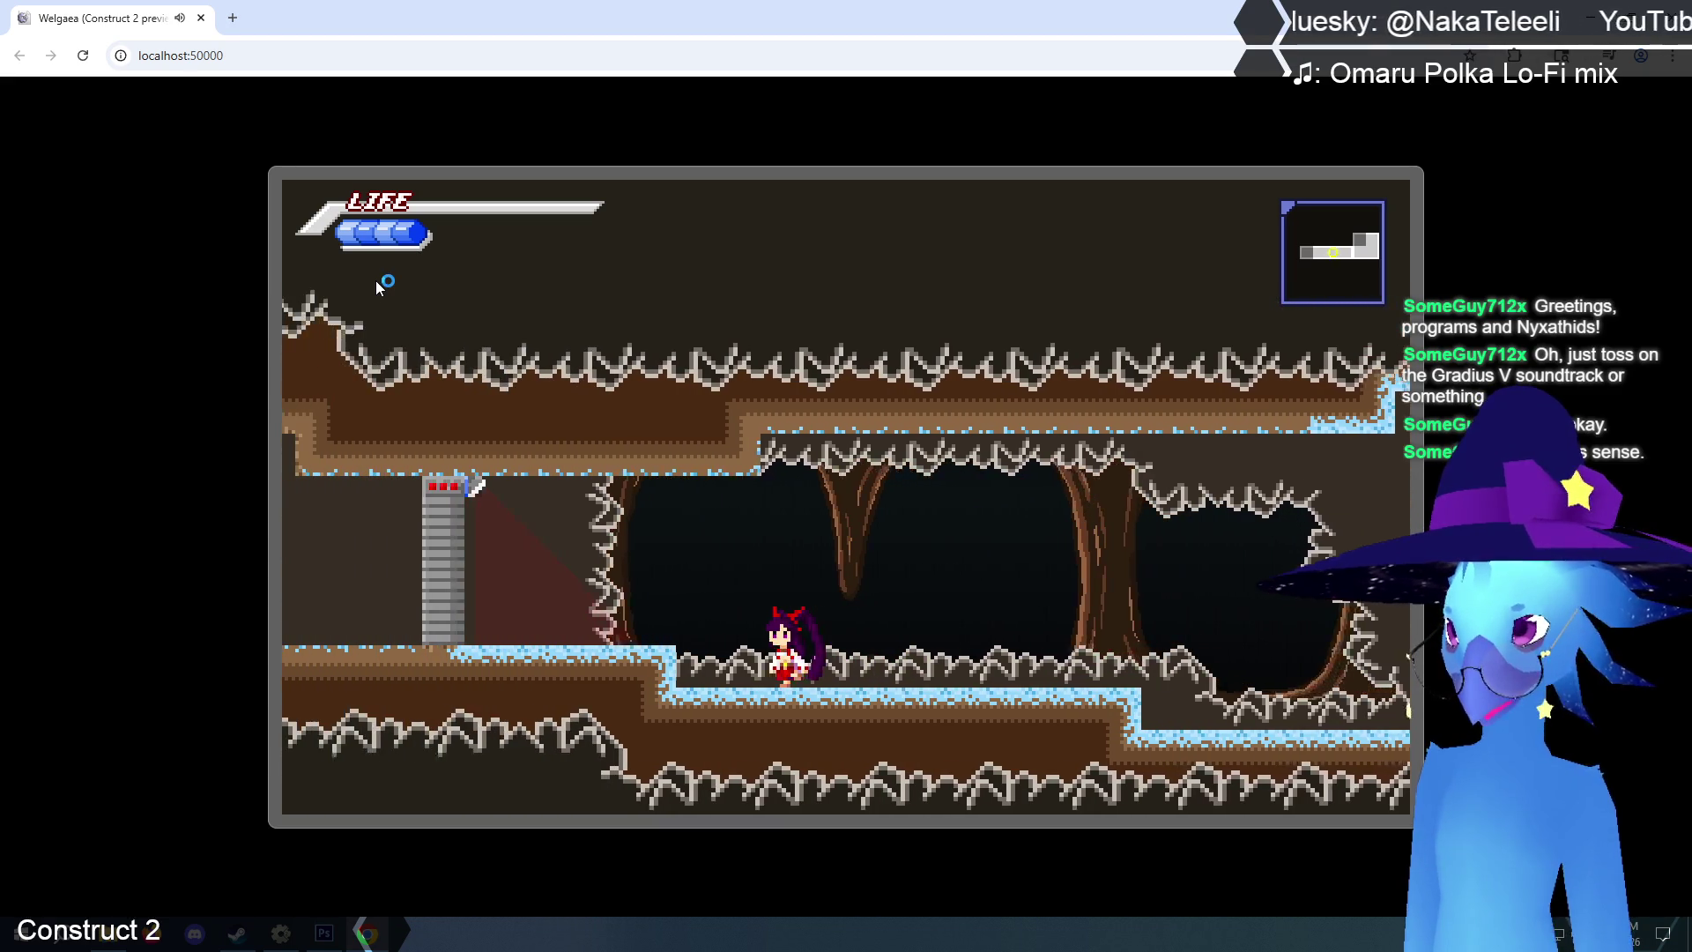
key("Right")
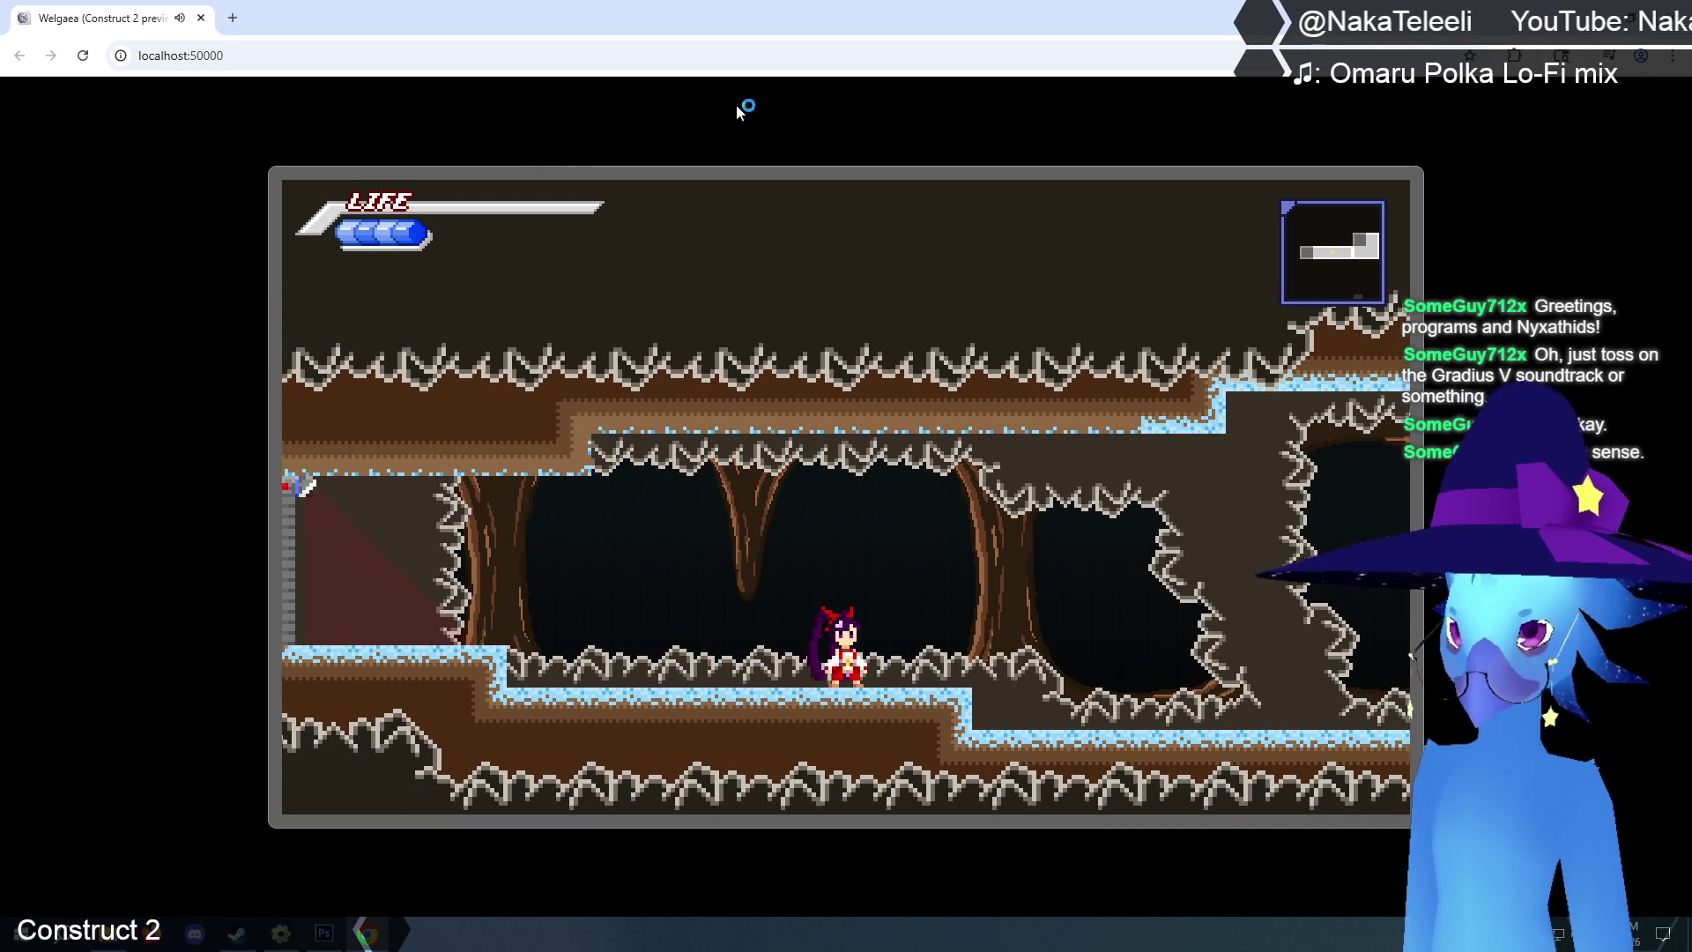
key("ctrl+w")
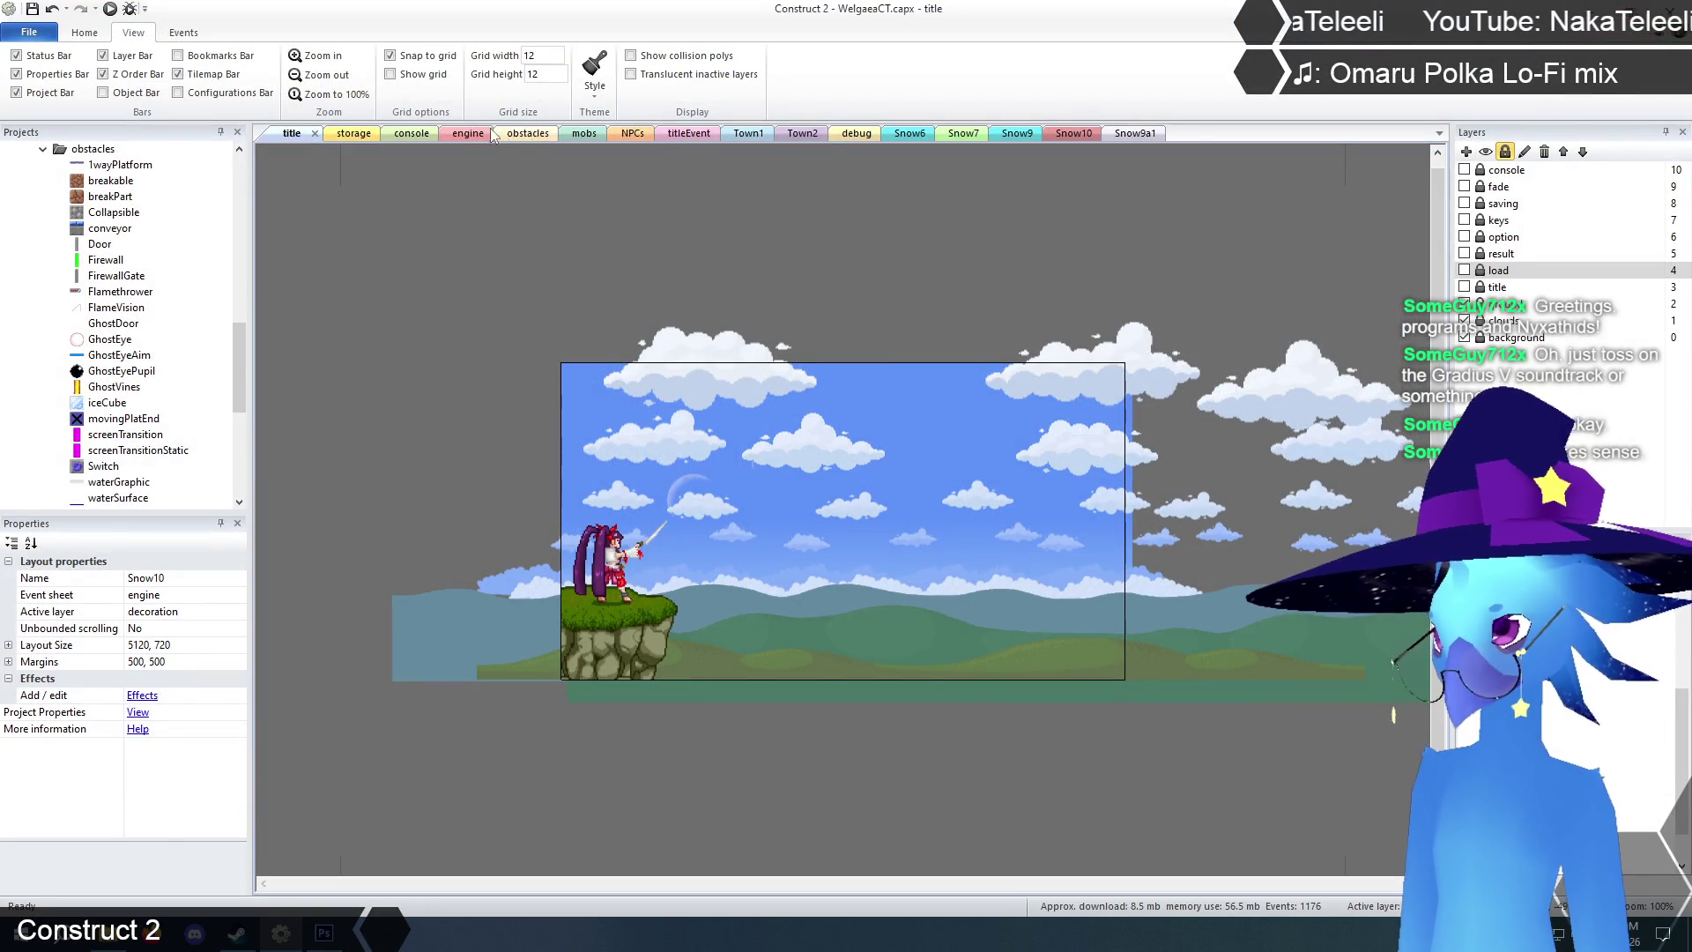
- On Snow10, check the cave tilemap's properties, pan across the level, and select TilemapCave2
left_click(1074, 134)
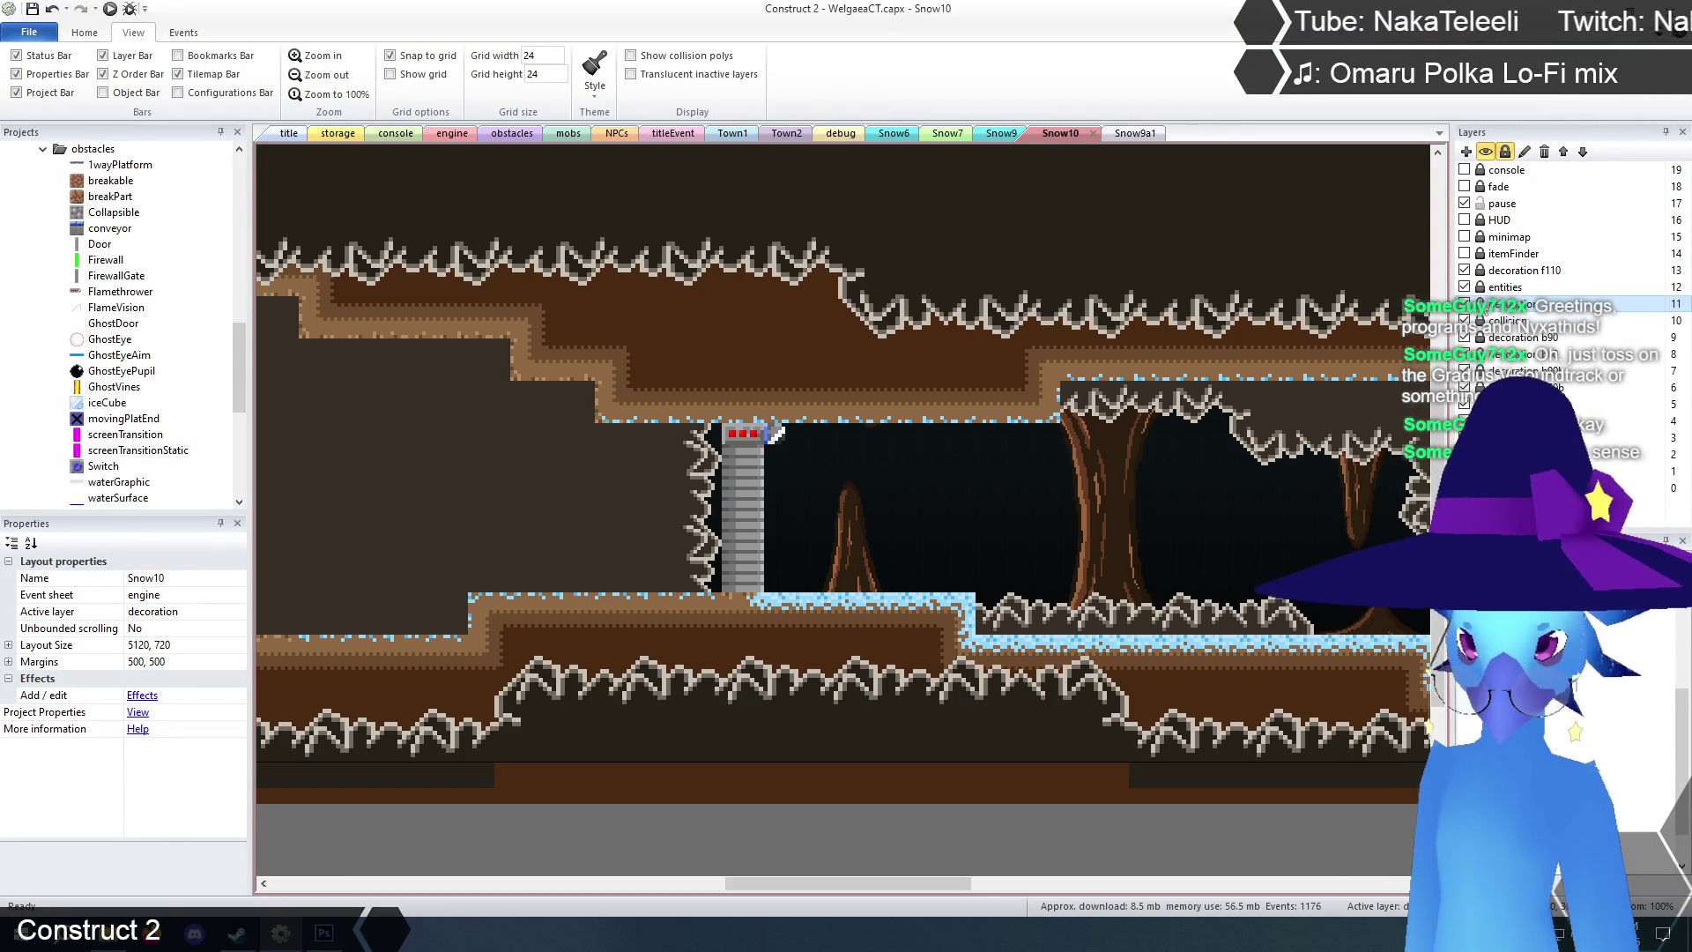
left_click(744, 603)
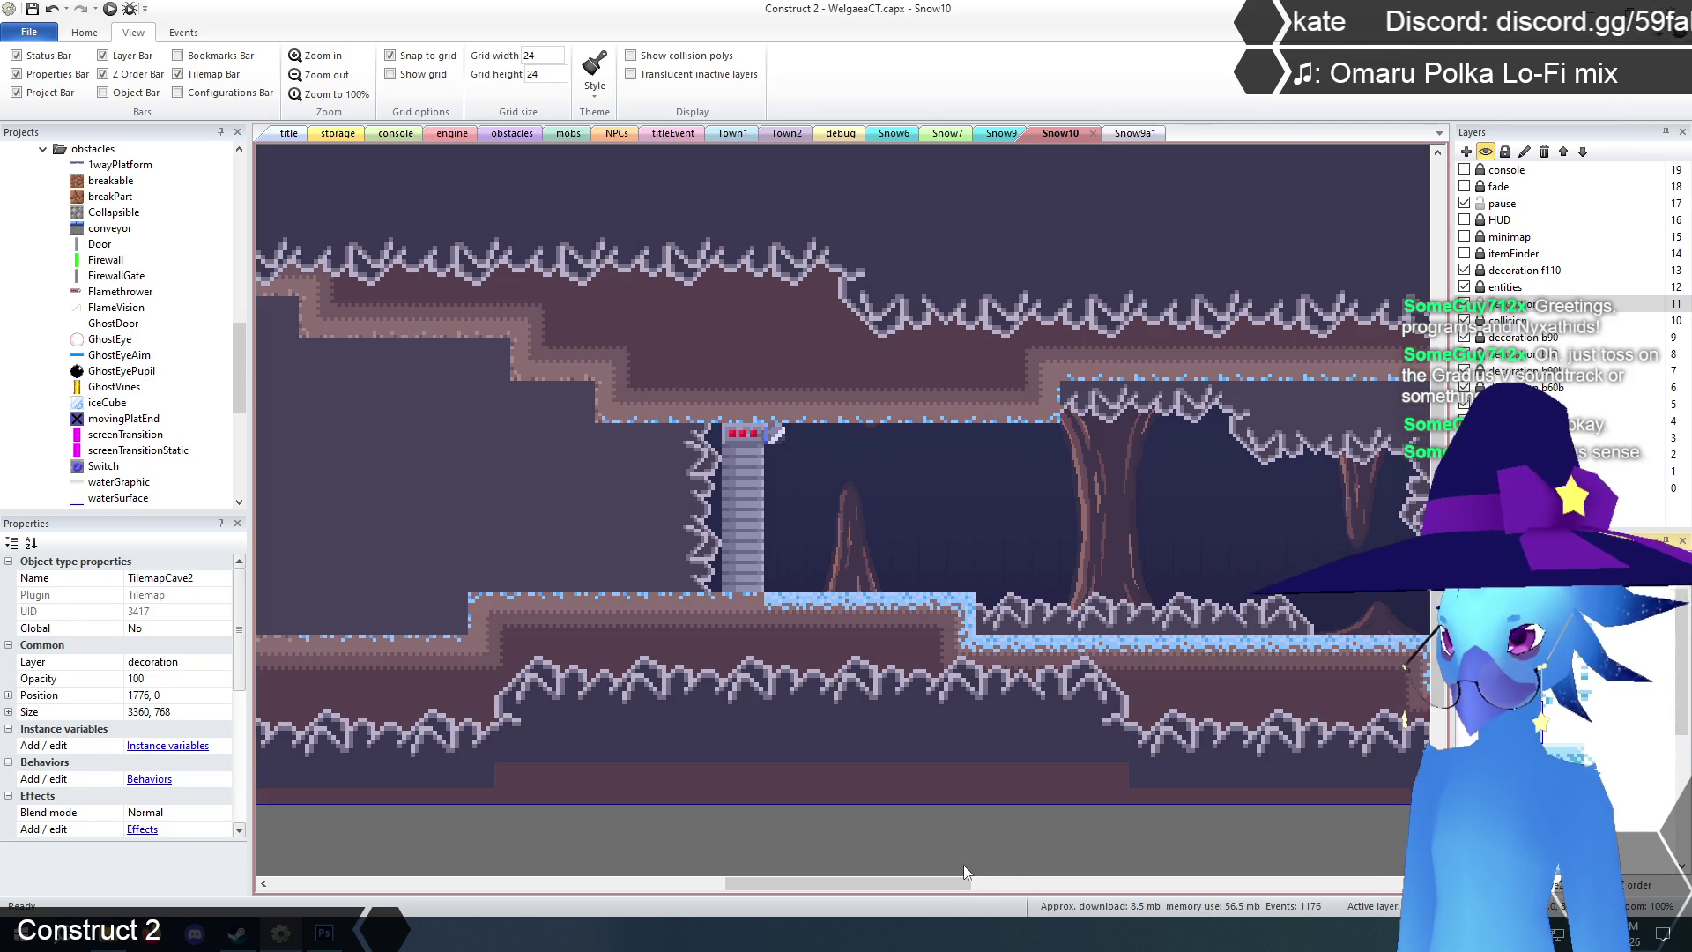
left_click(944, 848)
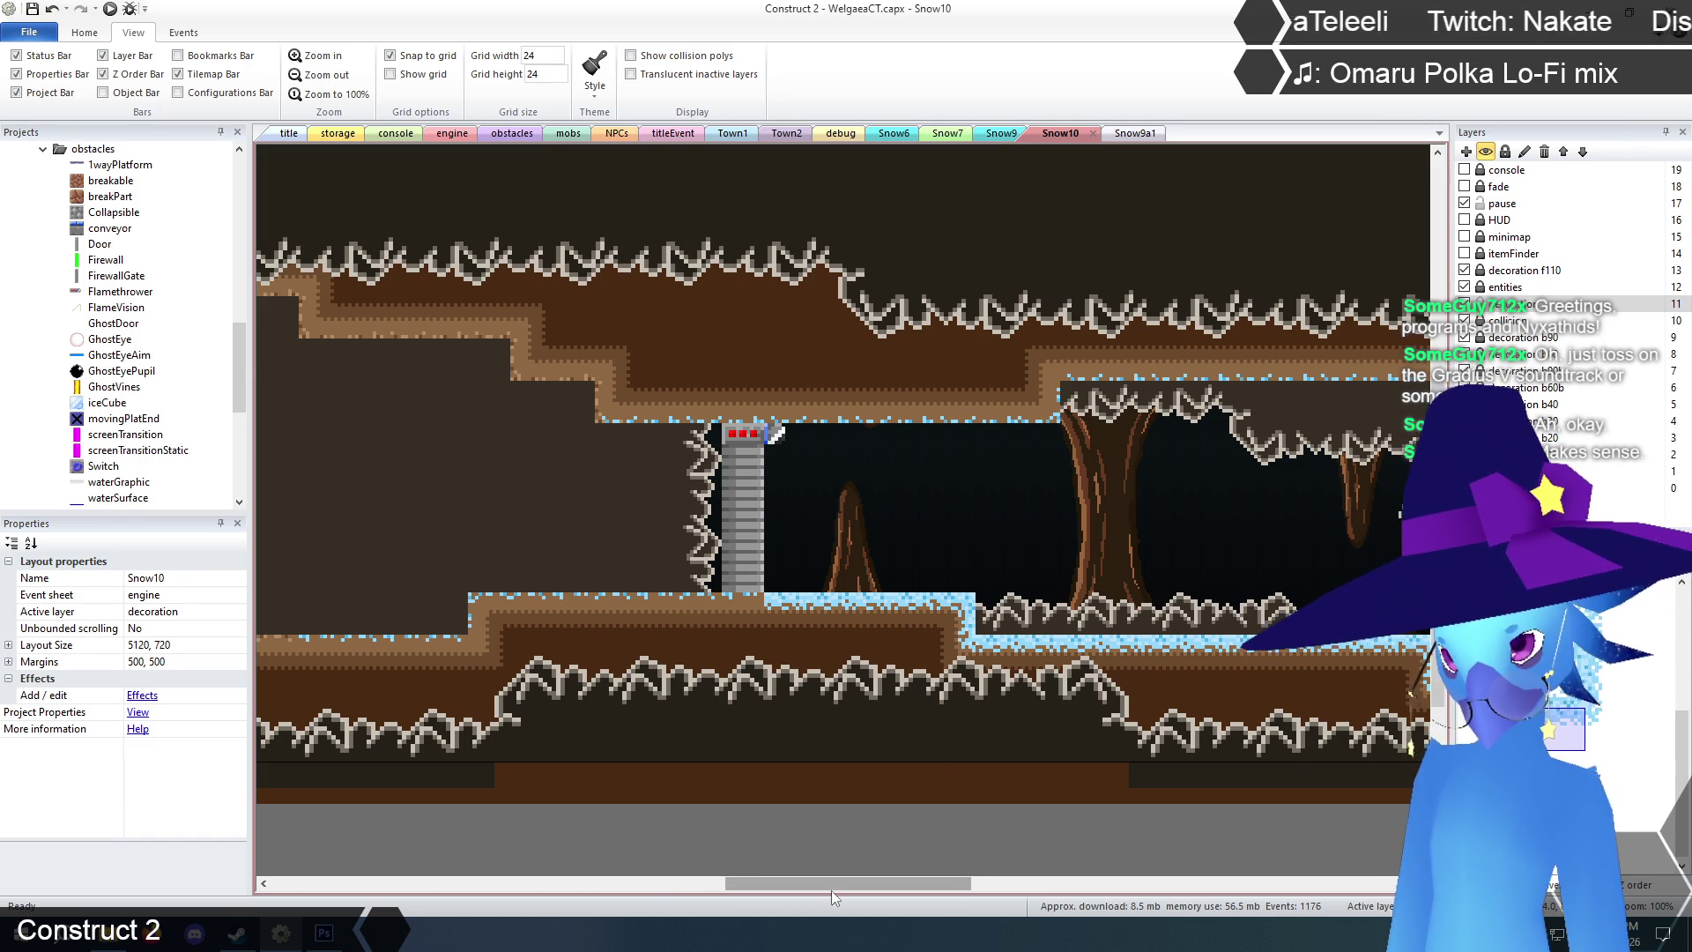
mouse_move(838, 890)
left_mouse_down()
mouse_move(764, 887)
mouse_move(791, 883)
left_mouse_up()
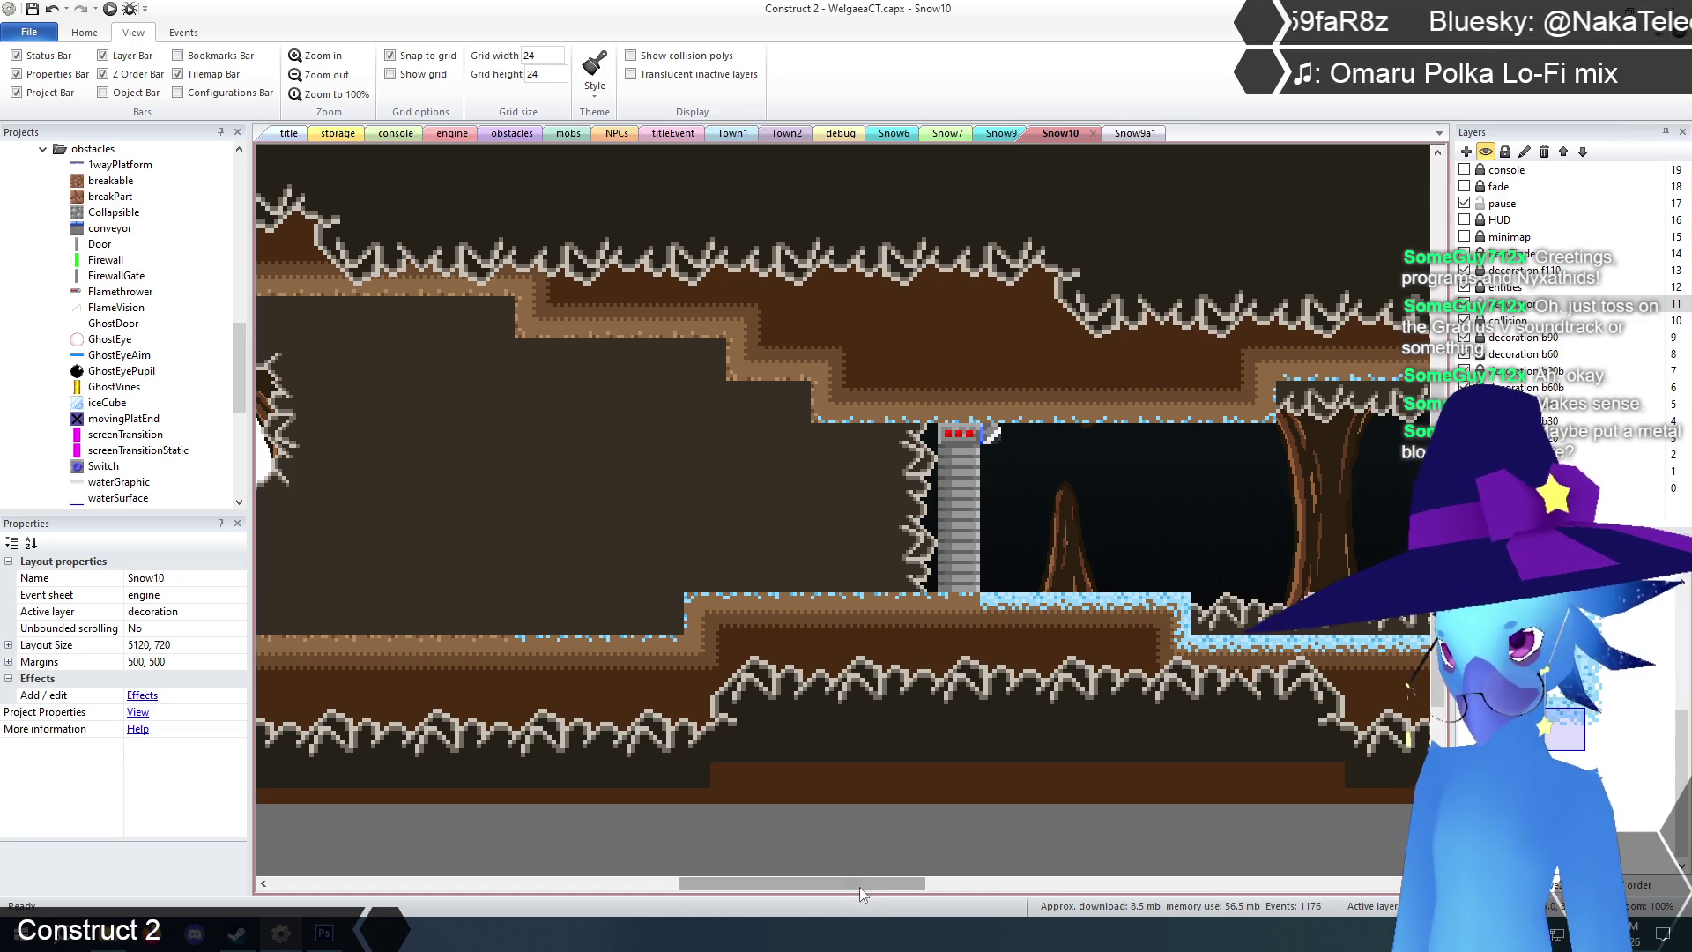
scroll(859, 886, "right", 2)
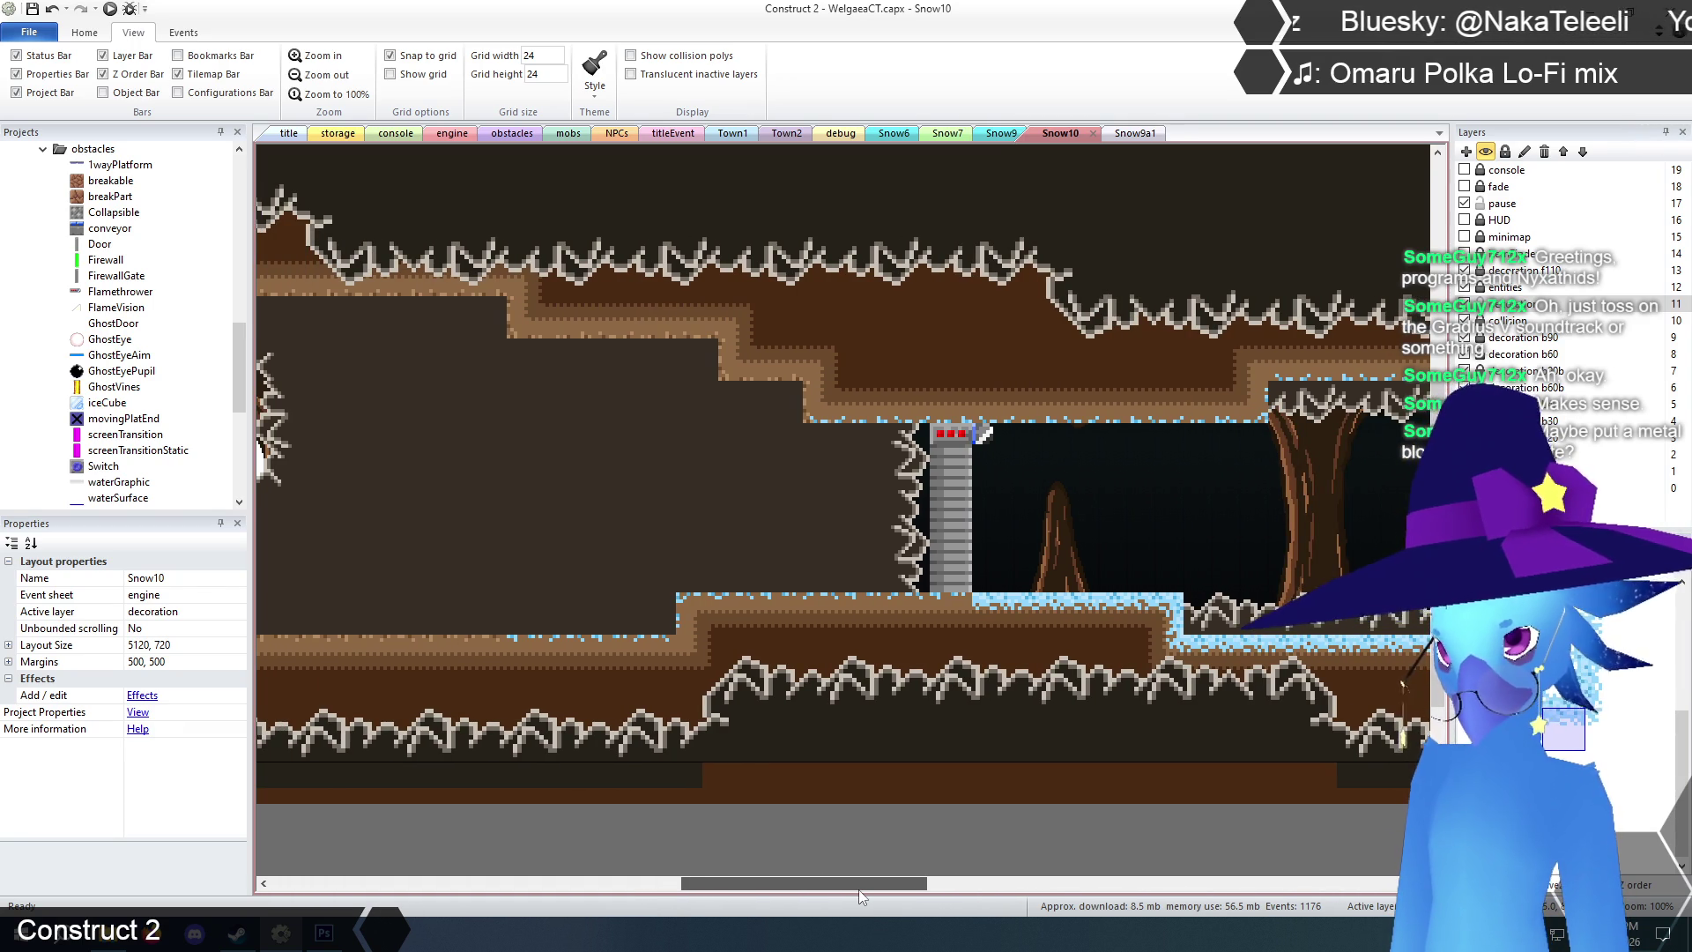
left_click_drag(858, 890, 849, 892)
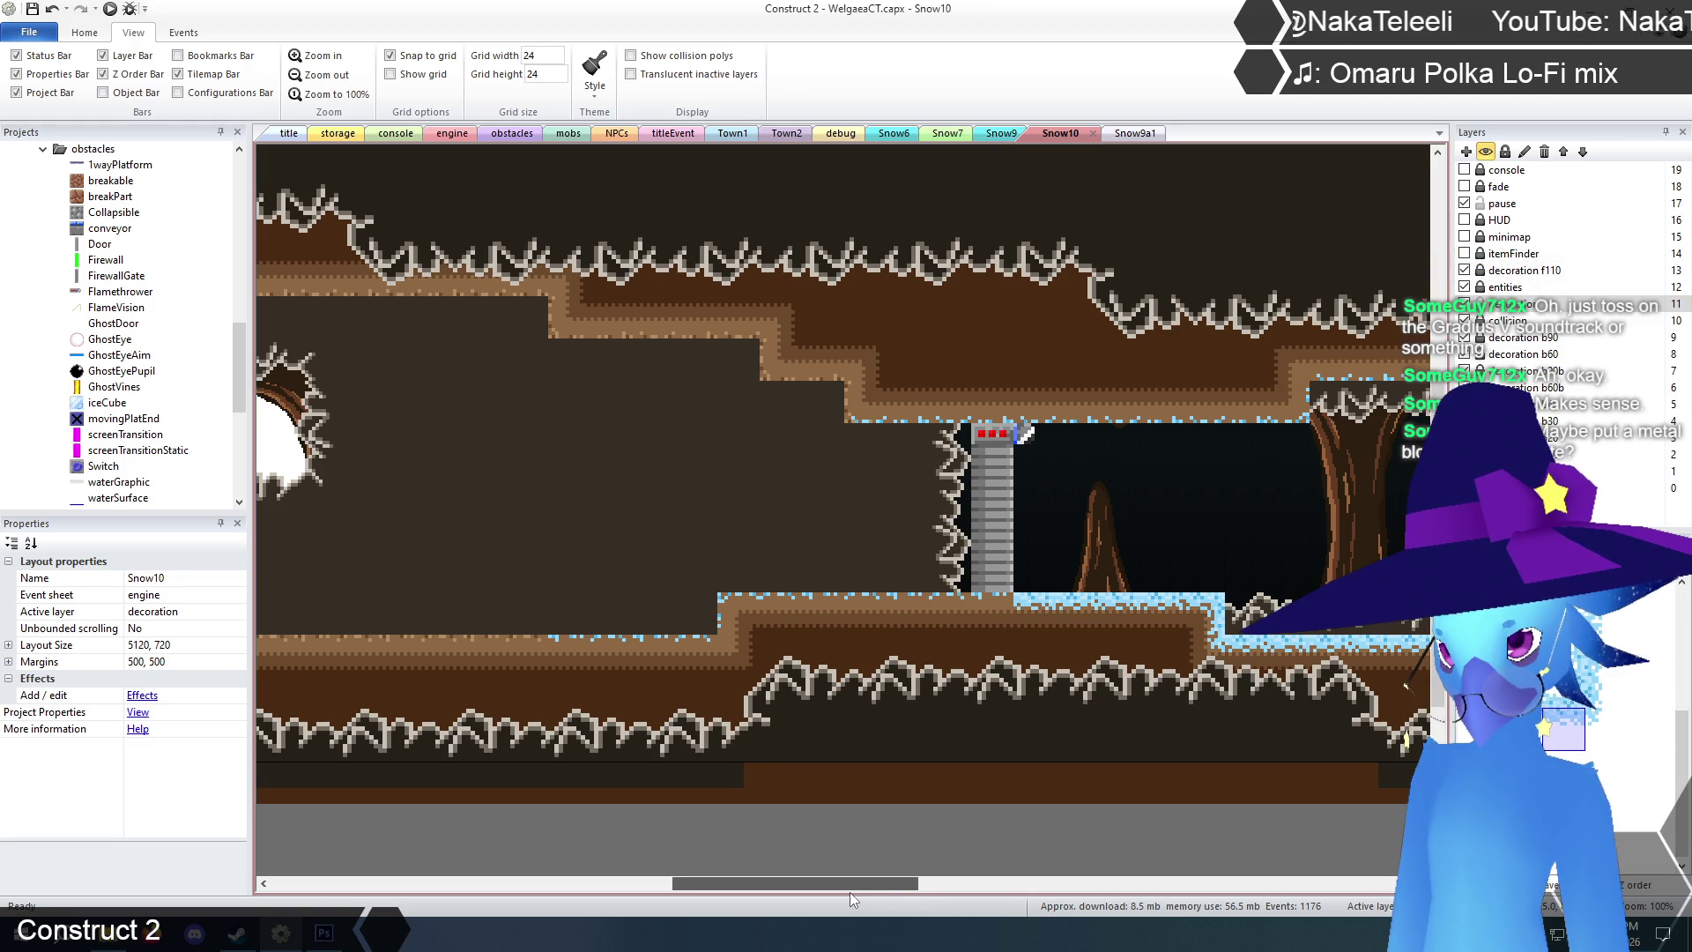
left_click_drag(849, 892, 863, 892)
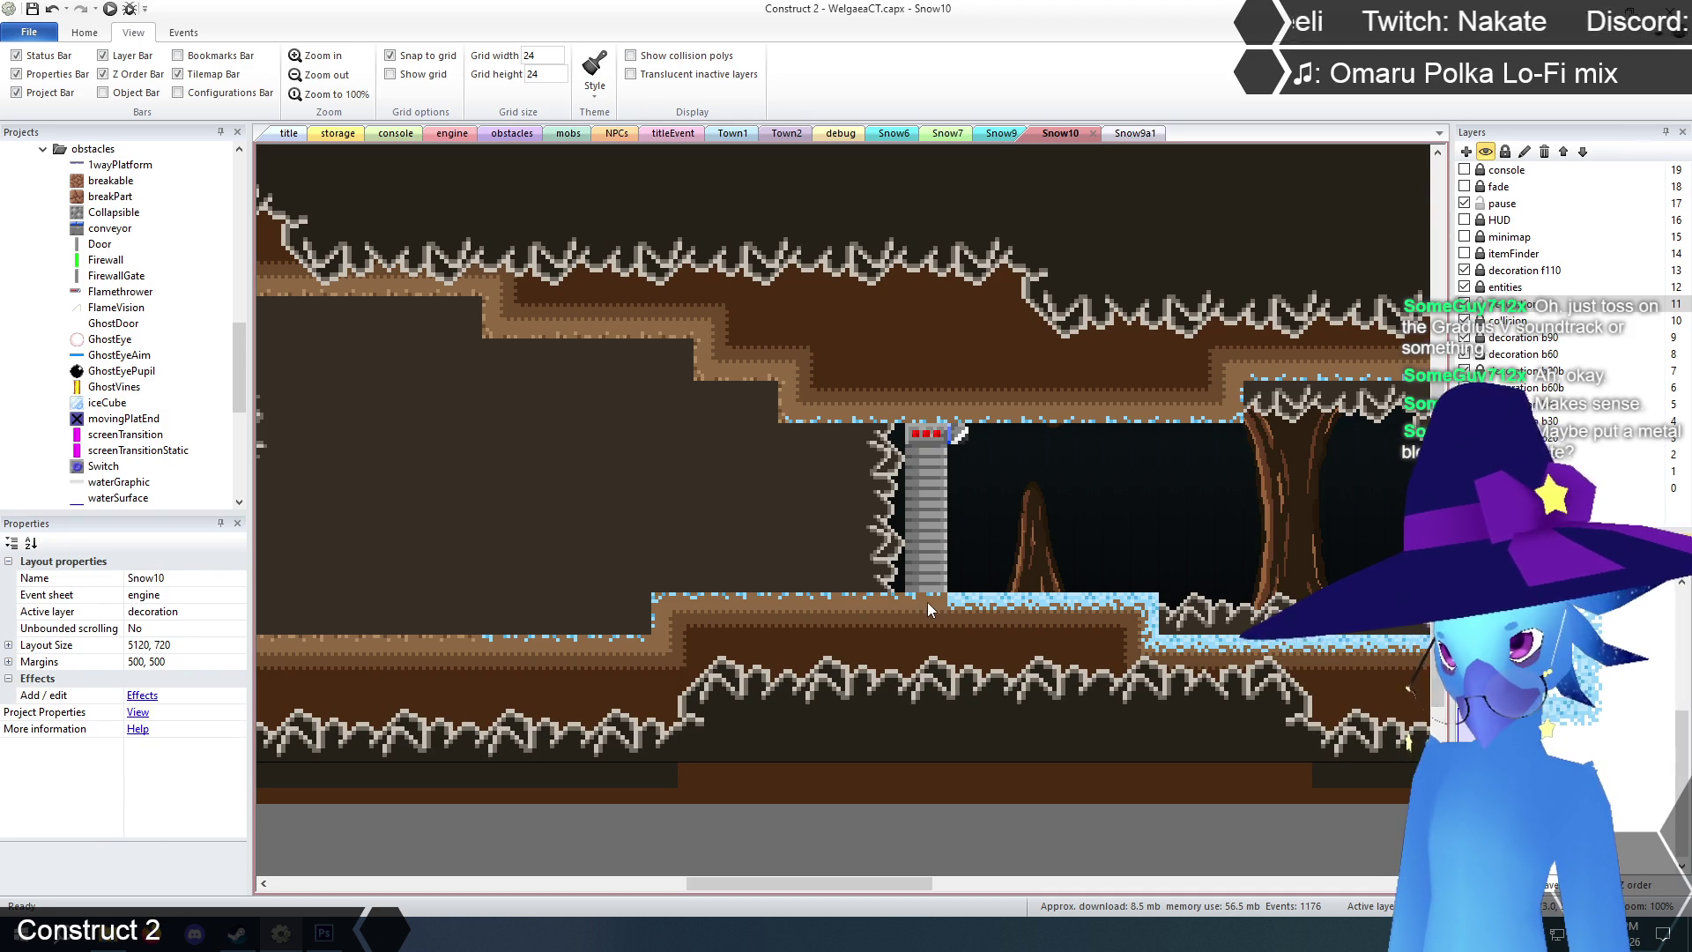
left_click(936, 638)
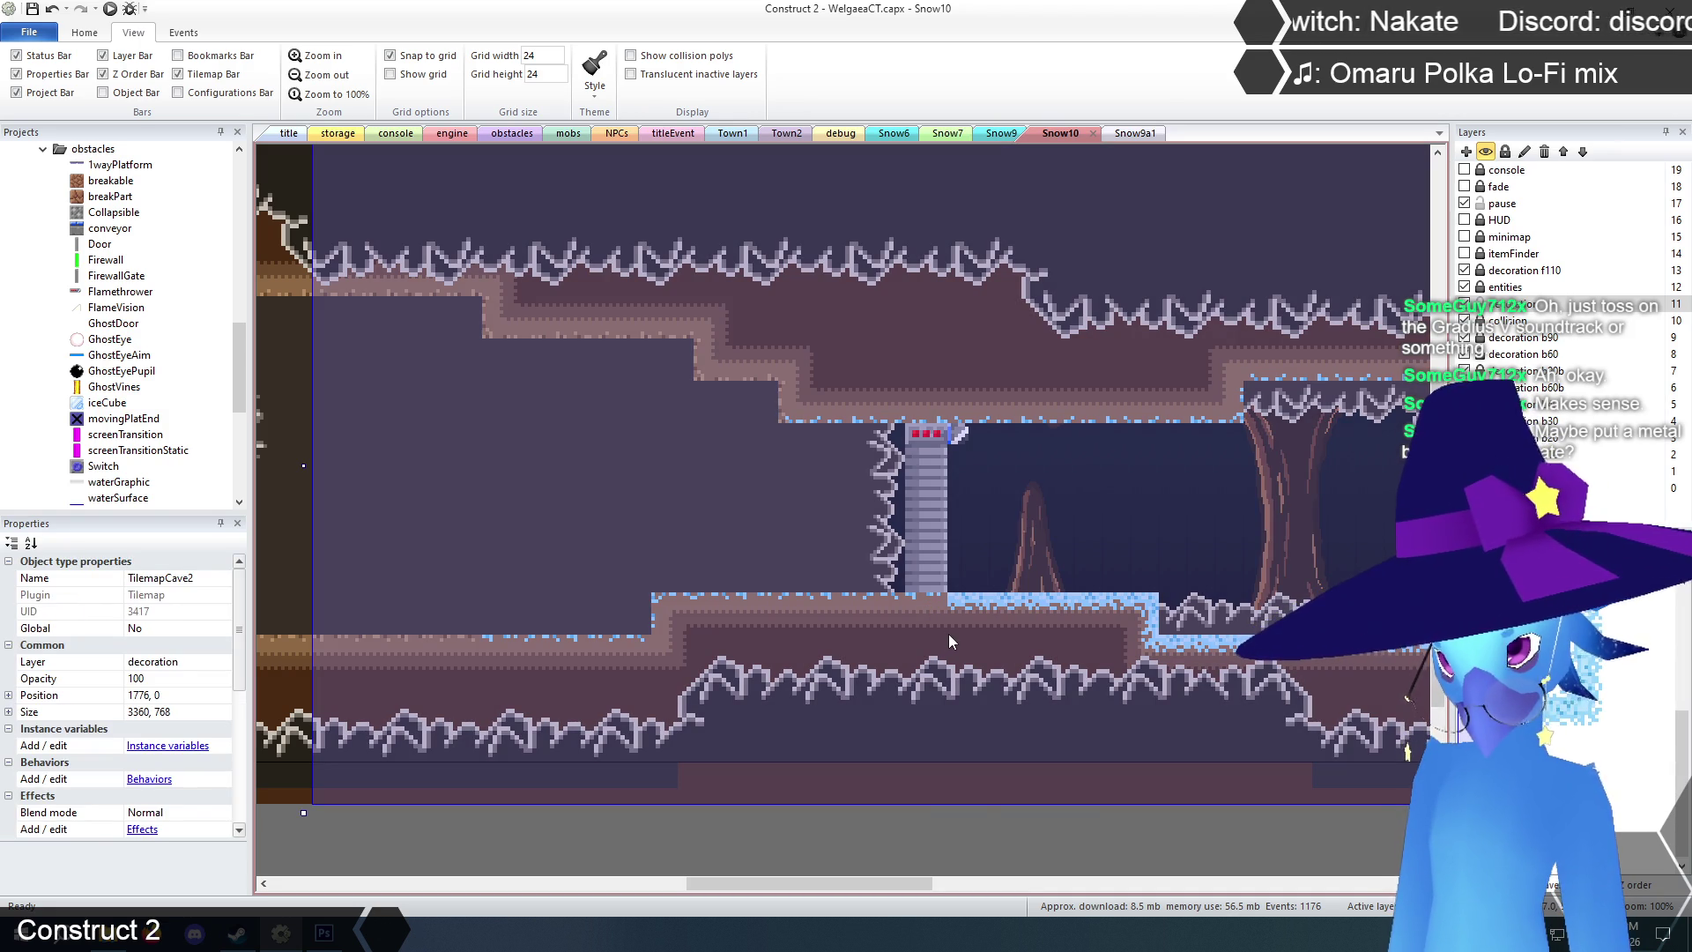
- Open the TilemapCave2 tileset image at 200% and select the area below the ice square
right_click(932, 603)
left_click(985, 631)
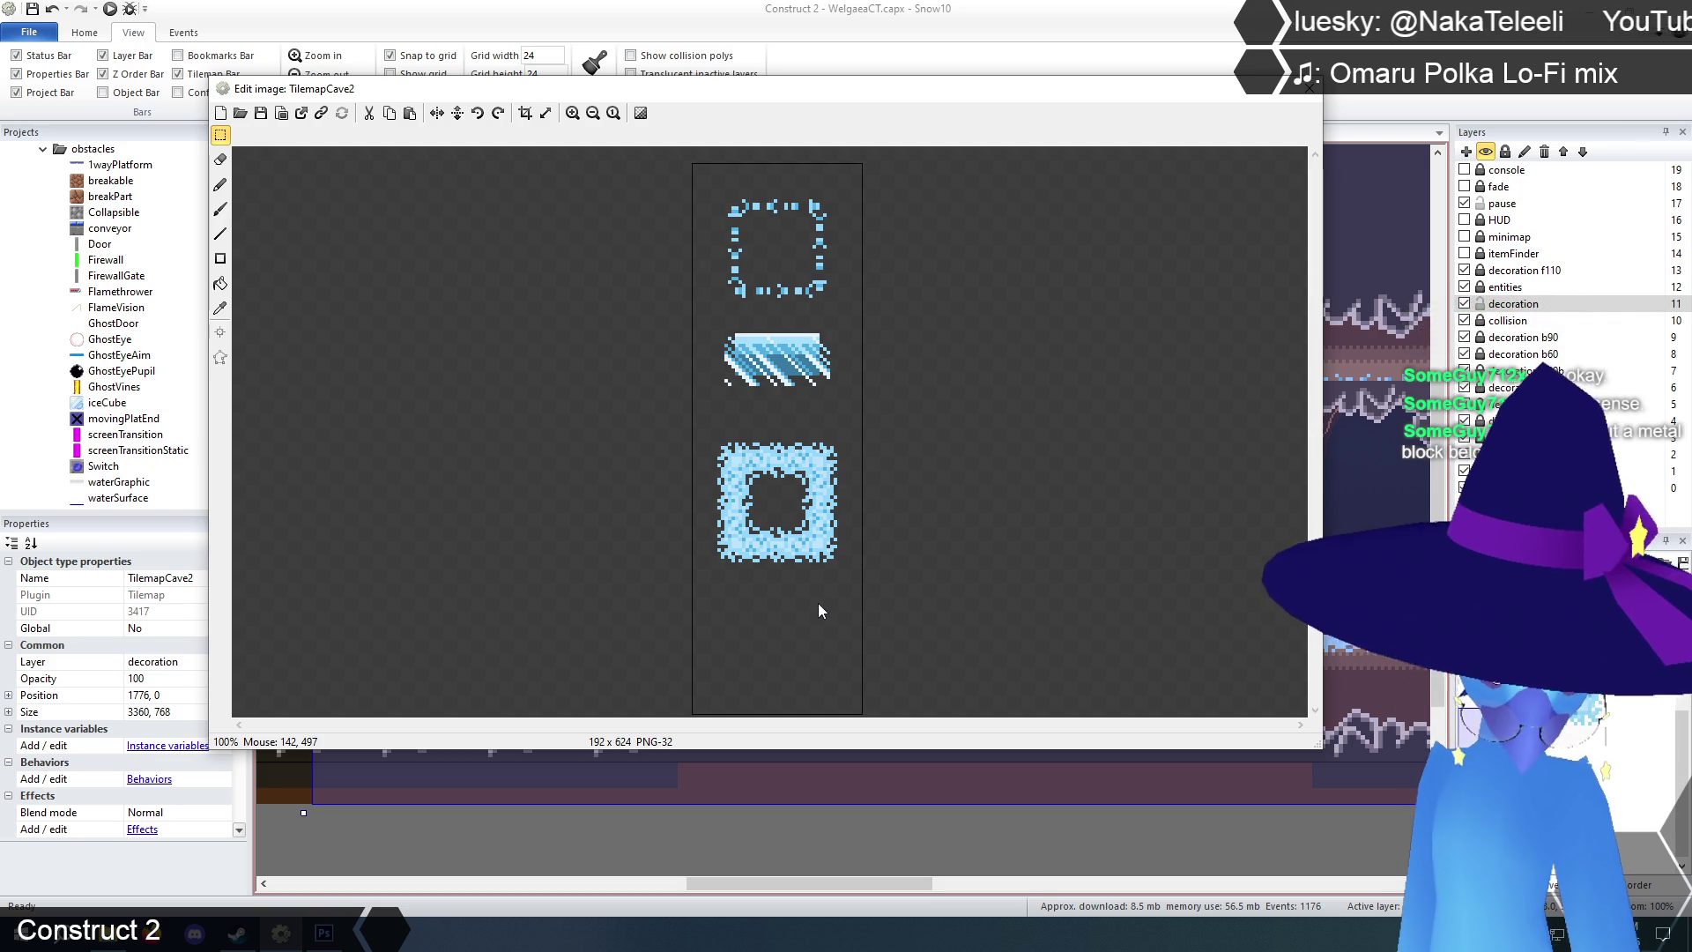
left_click(572, 115)
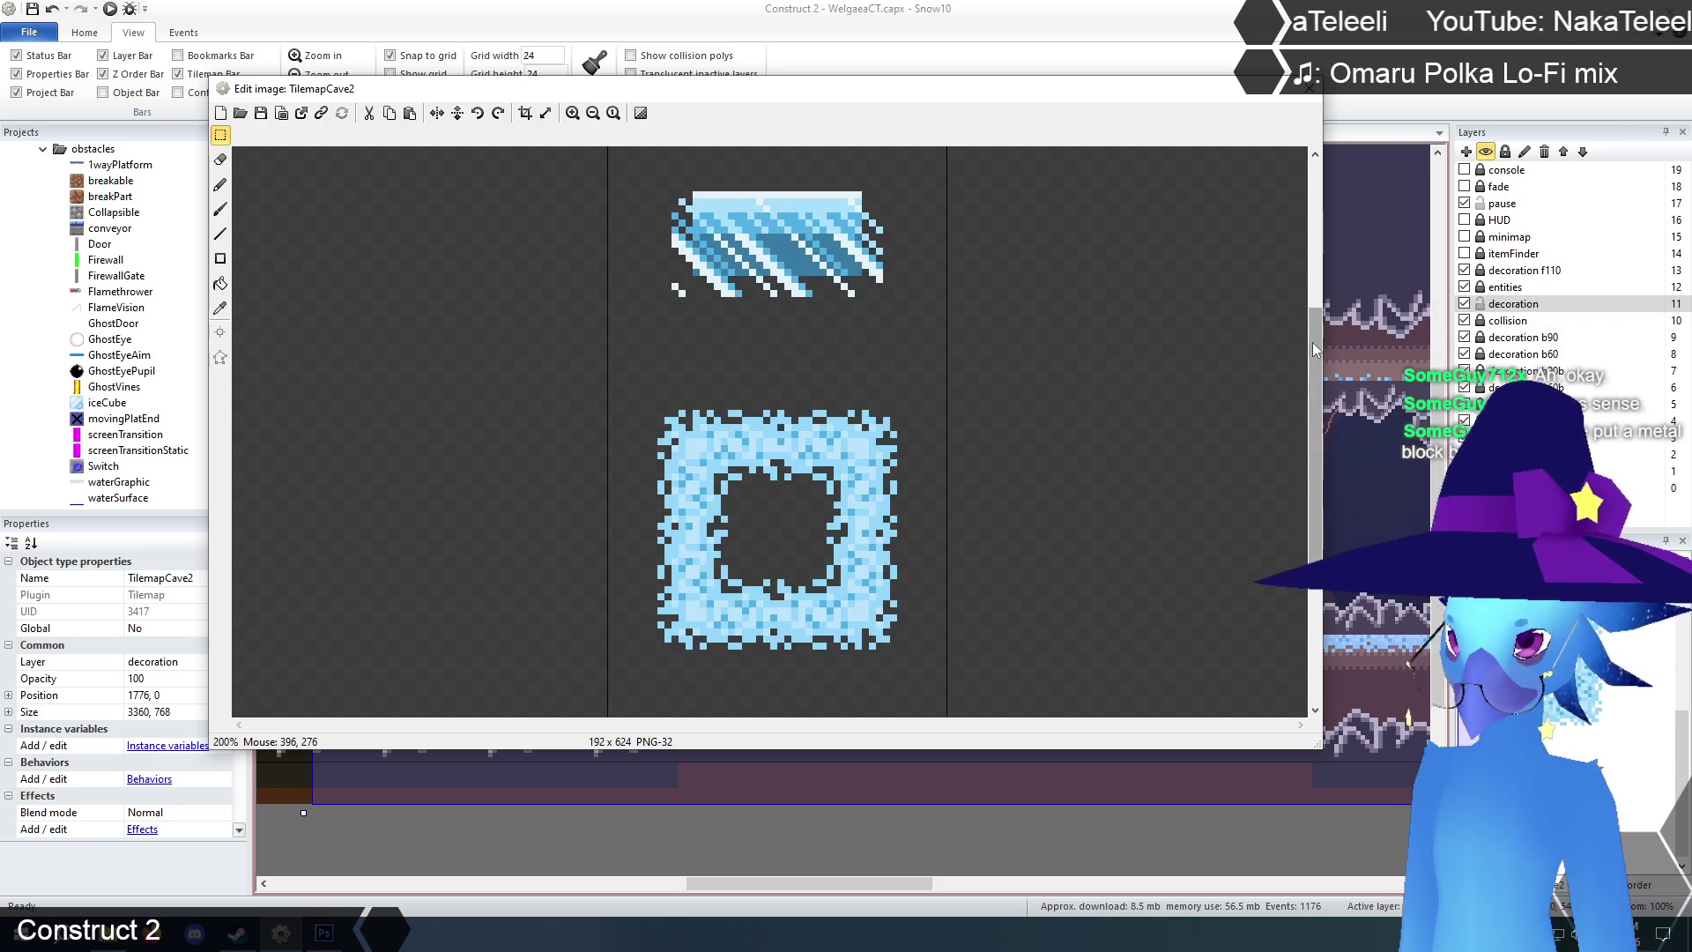
left_click_drag(1313, 342, 1320, 505)
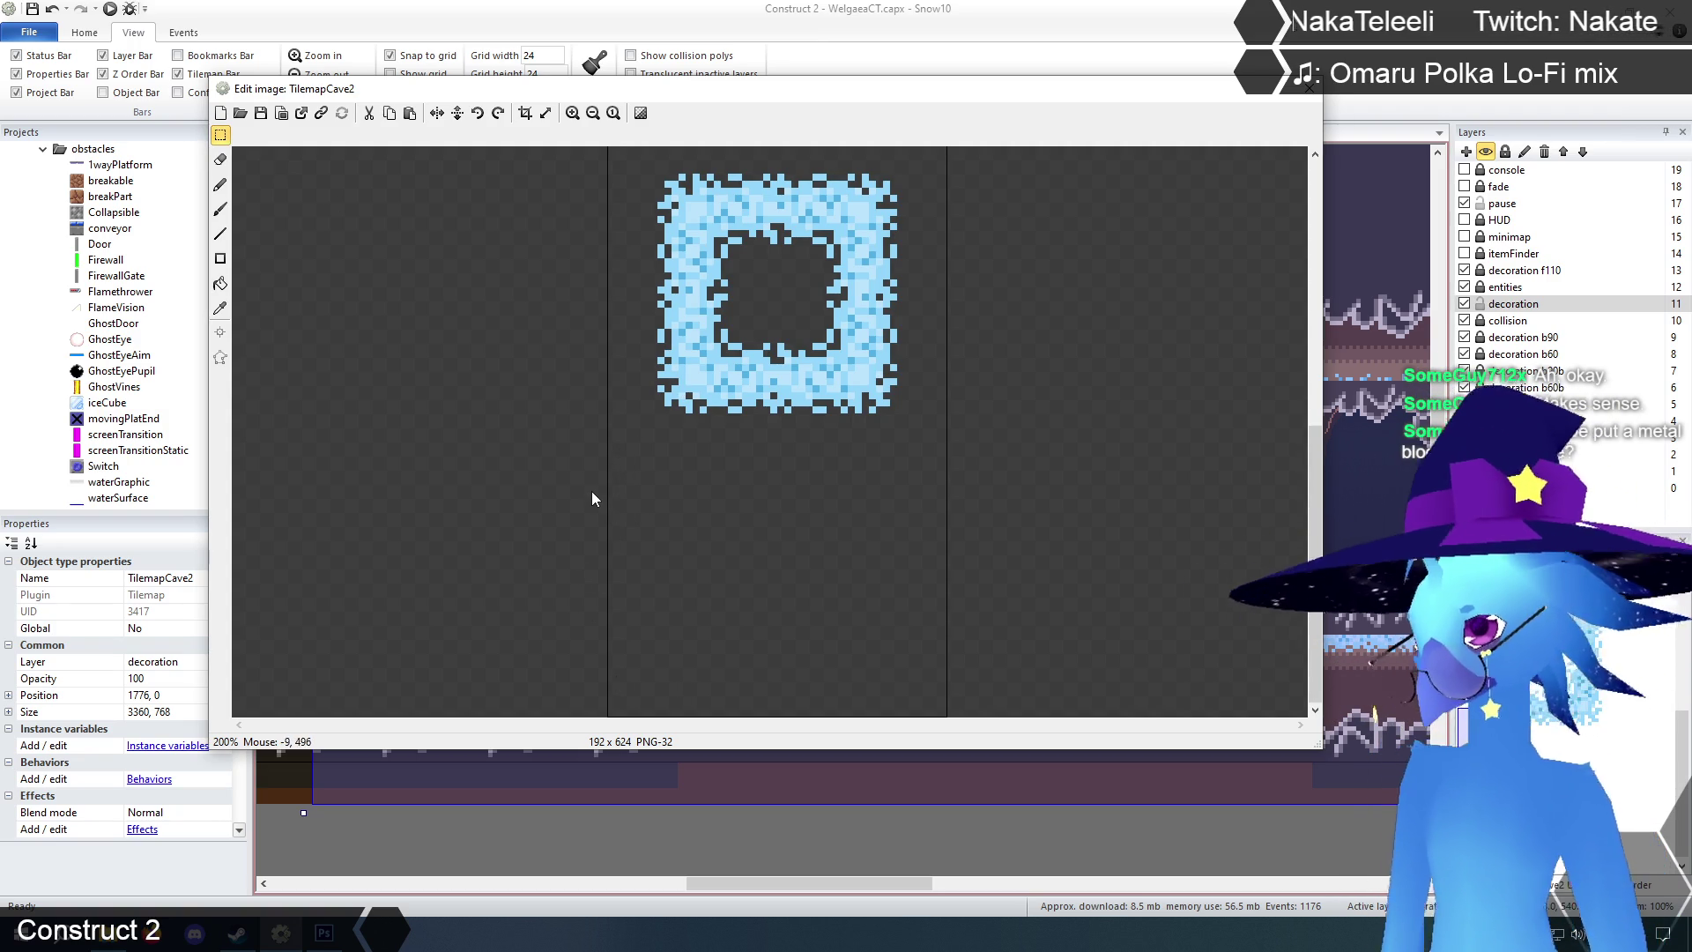
mouse_move(593, 493)
left_mouse_down()
mouse_move(670, 426)
mouse_move(692, 379)
left_mouse_up()
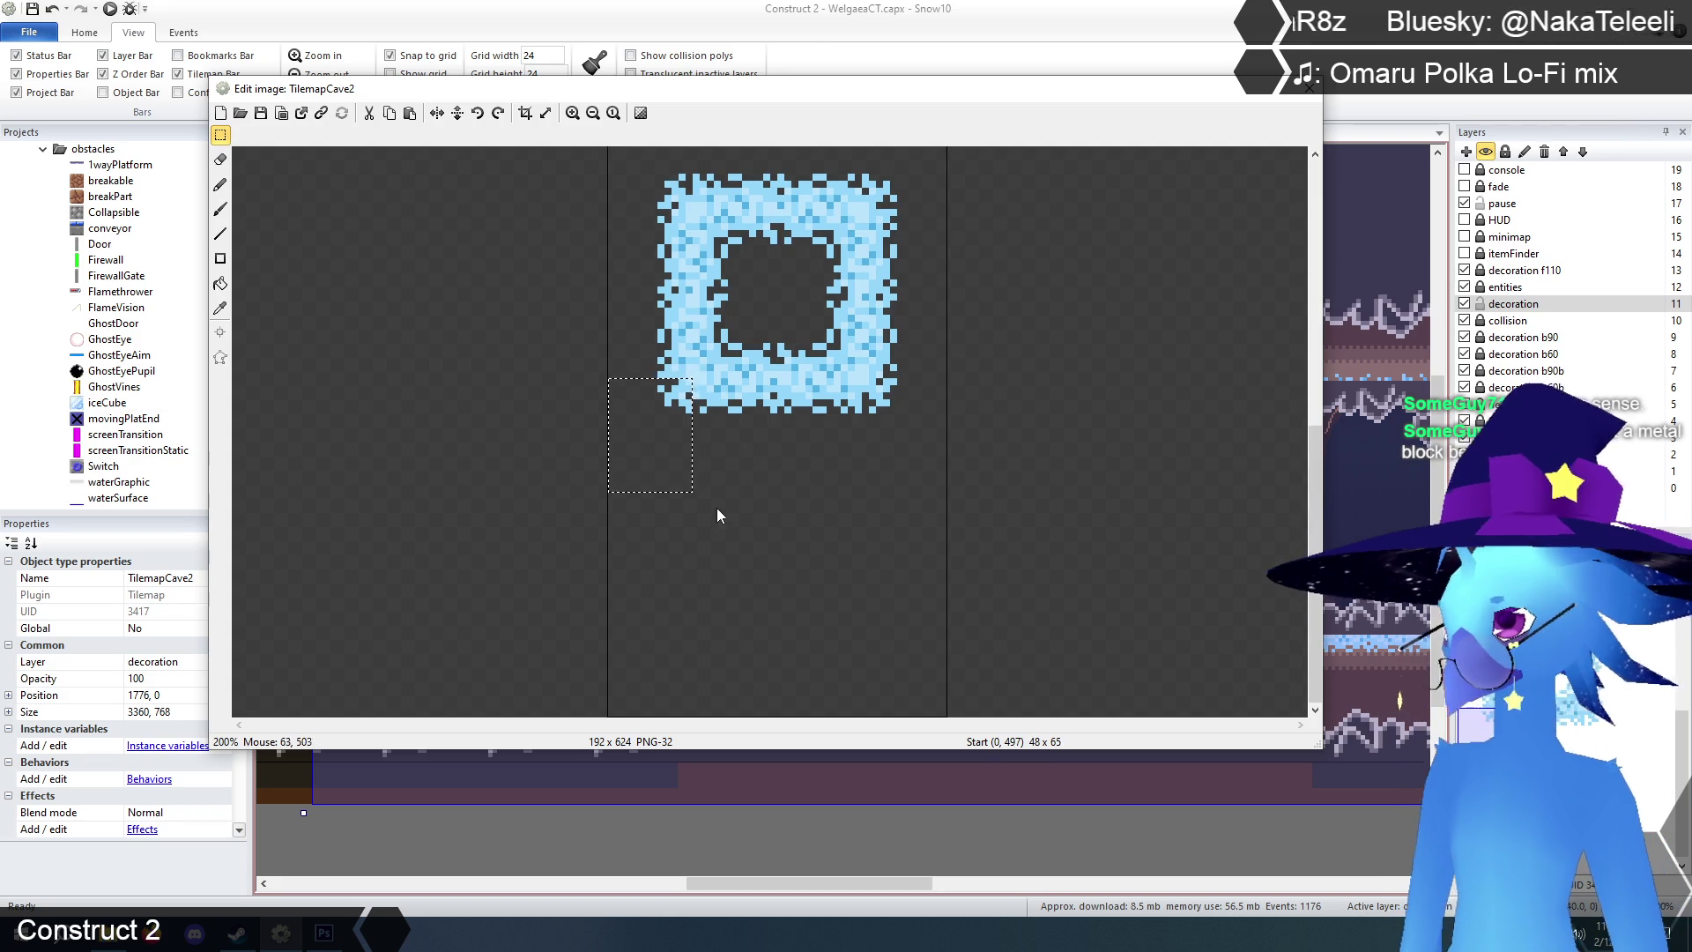
mouse_move(702, 534)
left_mouse_down()
mouse_move(670, 392)
mouse_move(653, 487)
mouse_move(668, 485)
mouse_move(671, 428)
left_mouse_up()
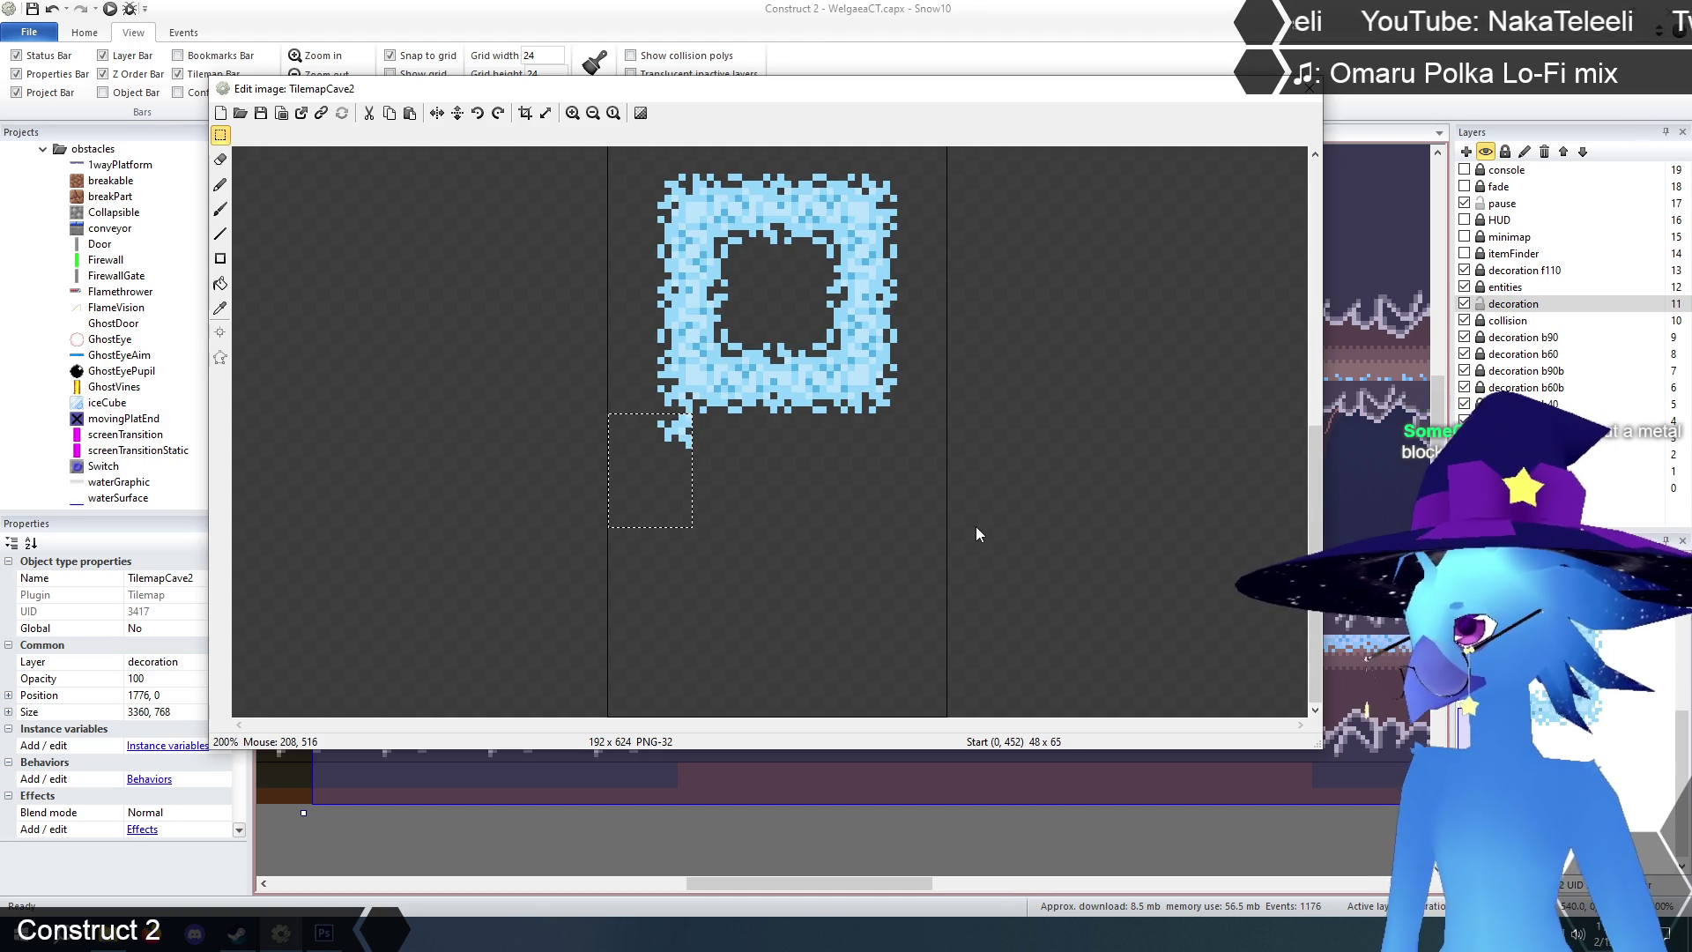
- Nudge the selected ice fragment down pixel by pixel below the ice square, then deselect
key("Up")
key("Up")
key("Up")
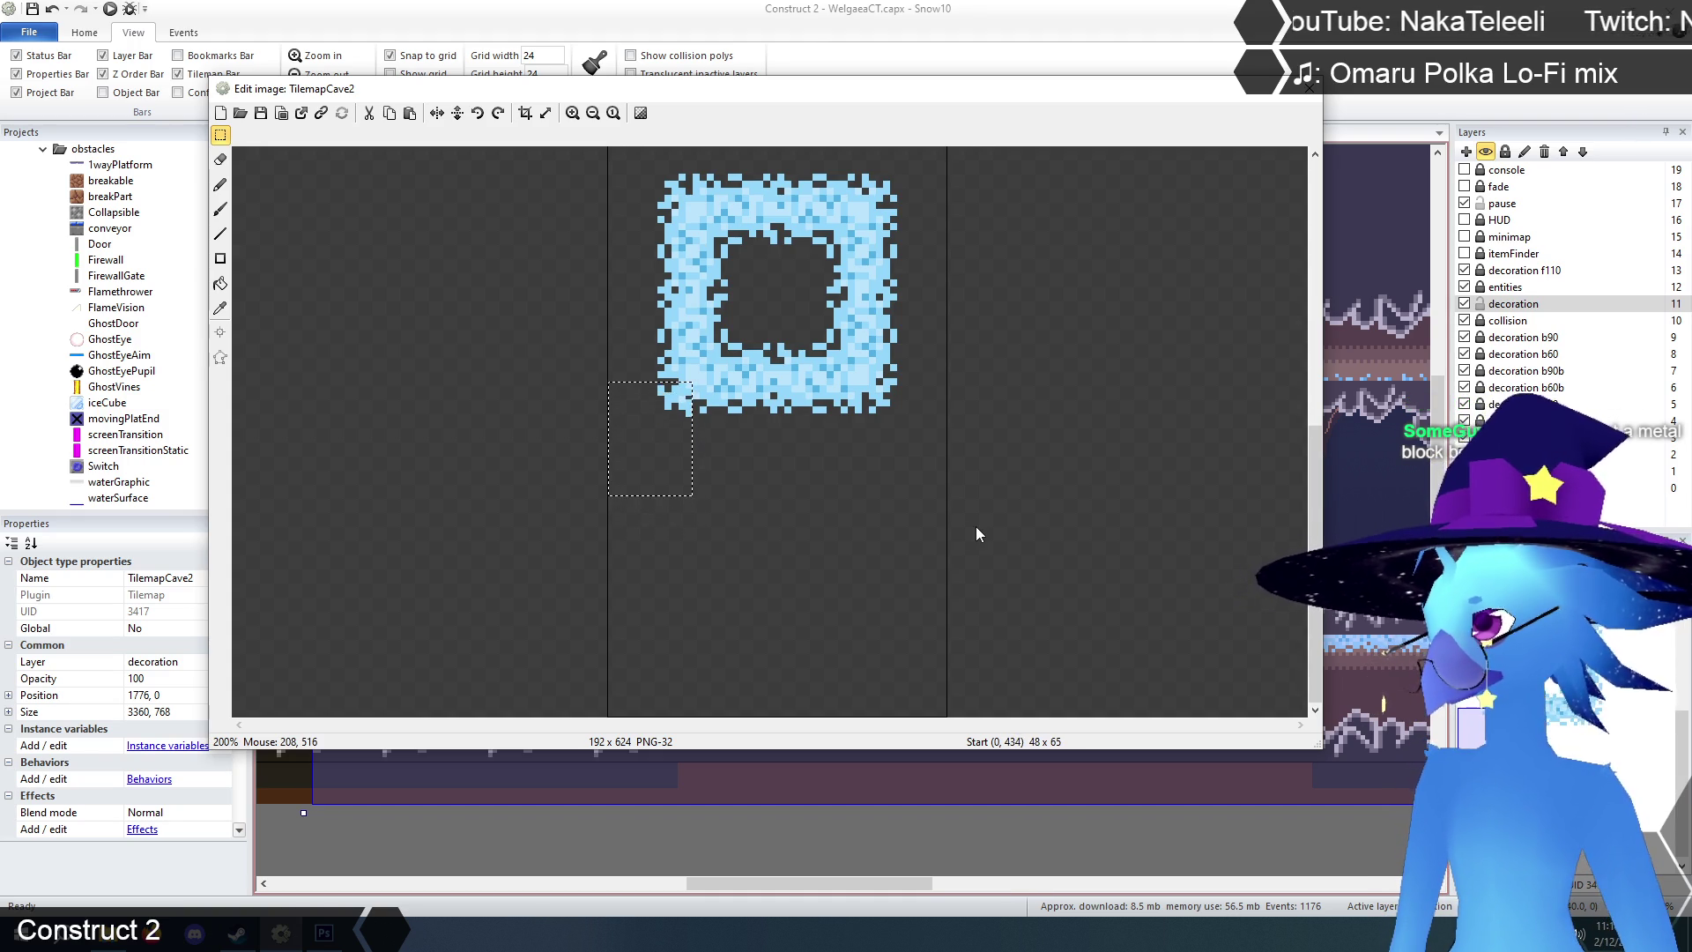
key("Up")
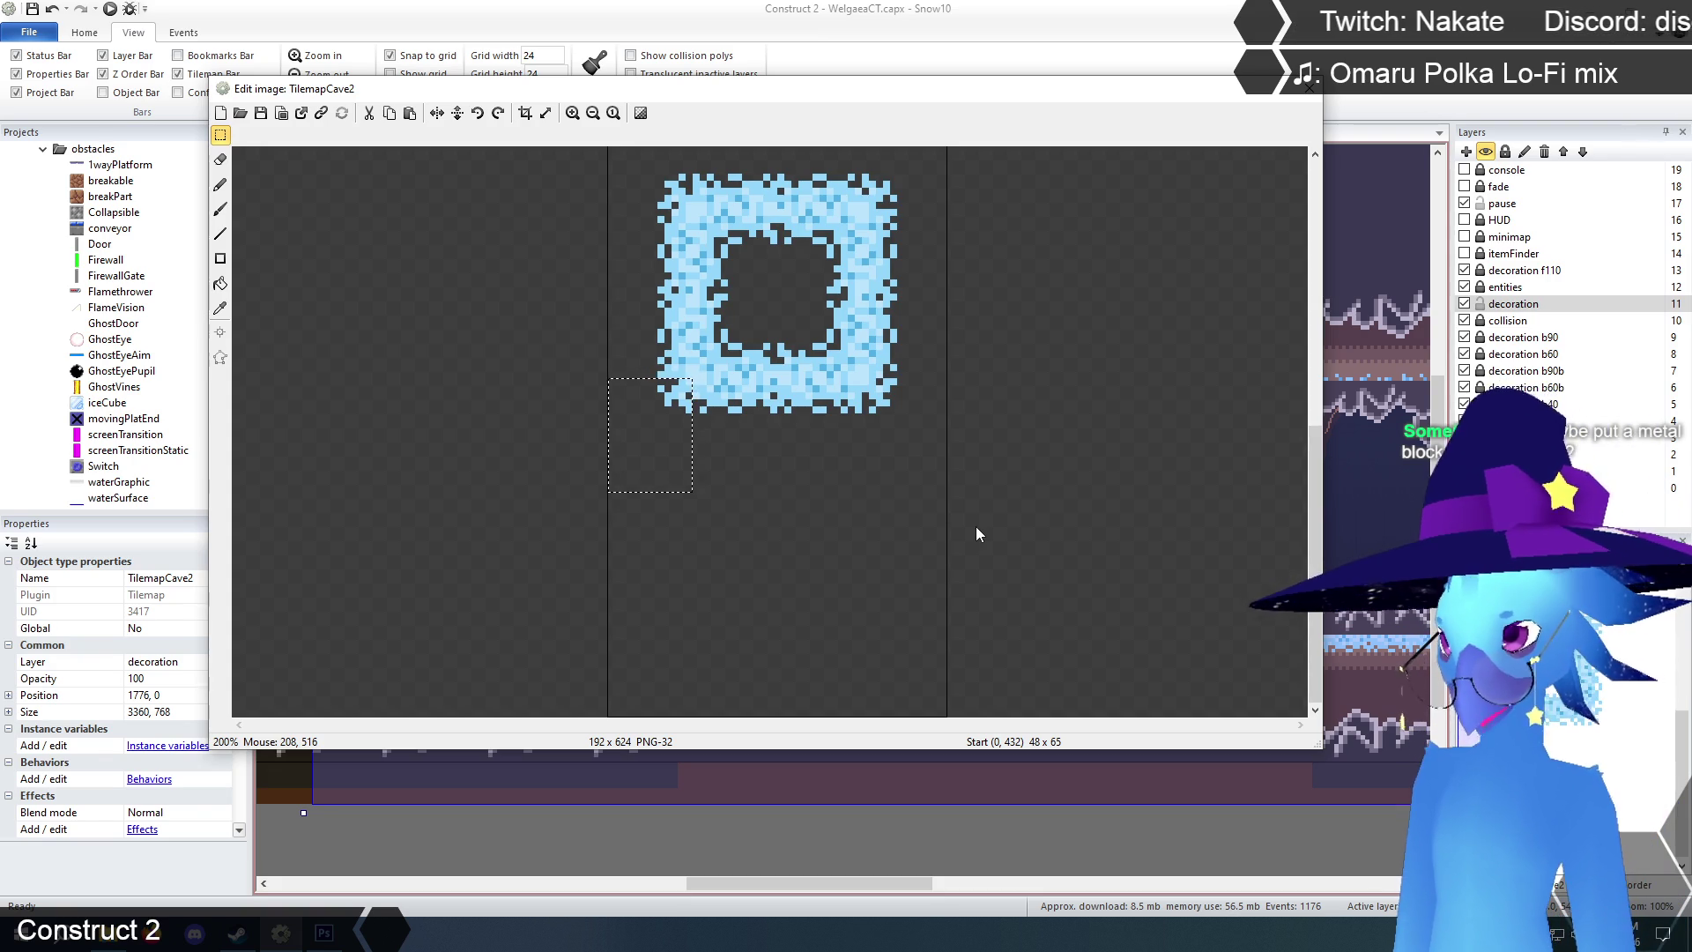
key("Down")
key("Down")
key("Down")
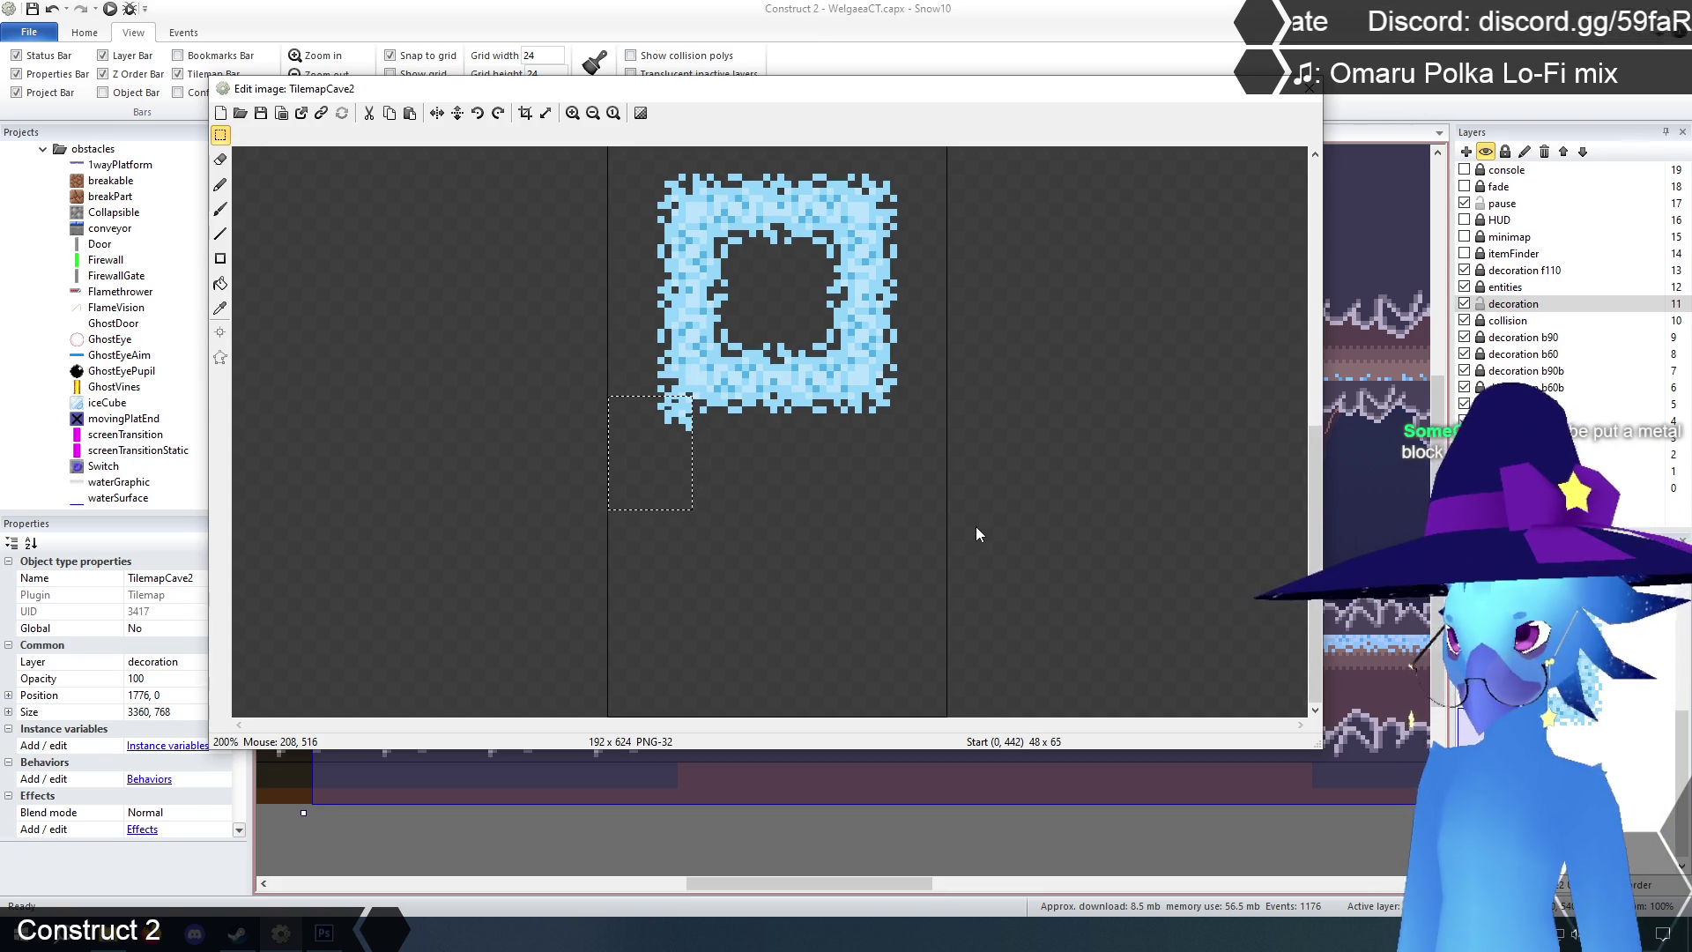
key("Down")
key("Down")
key("Down")
key("Down")
key("Down")
key("Down")
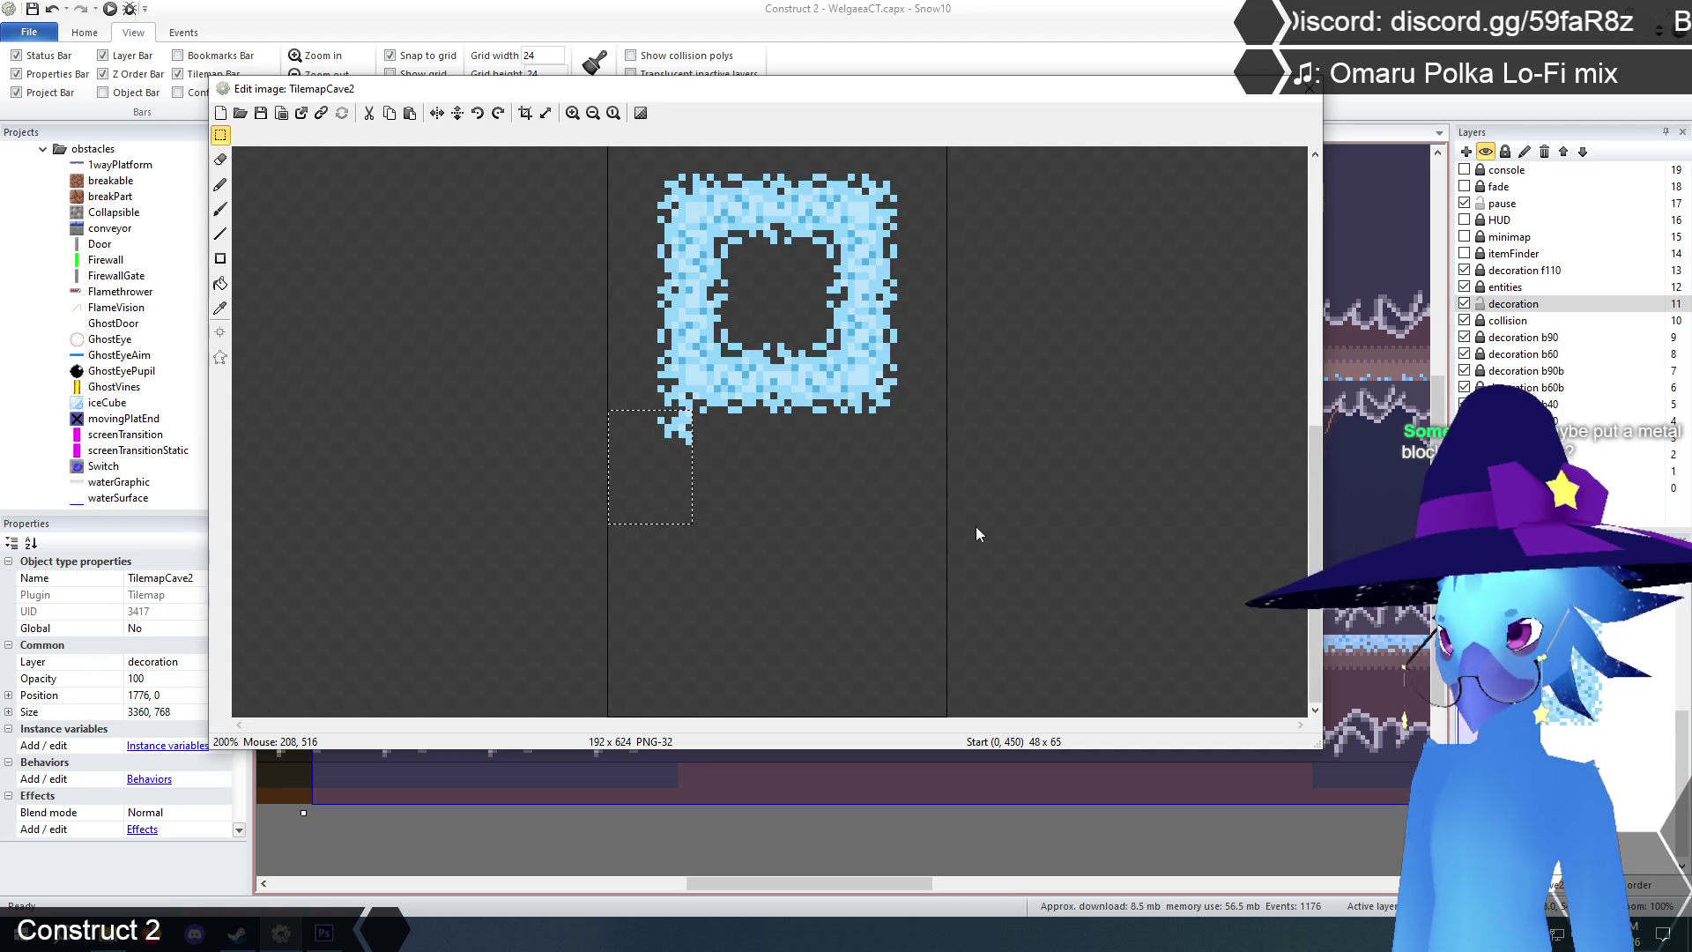
key("Down")
key("Down")
key("Down")
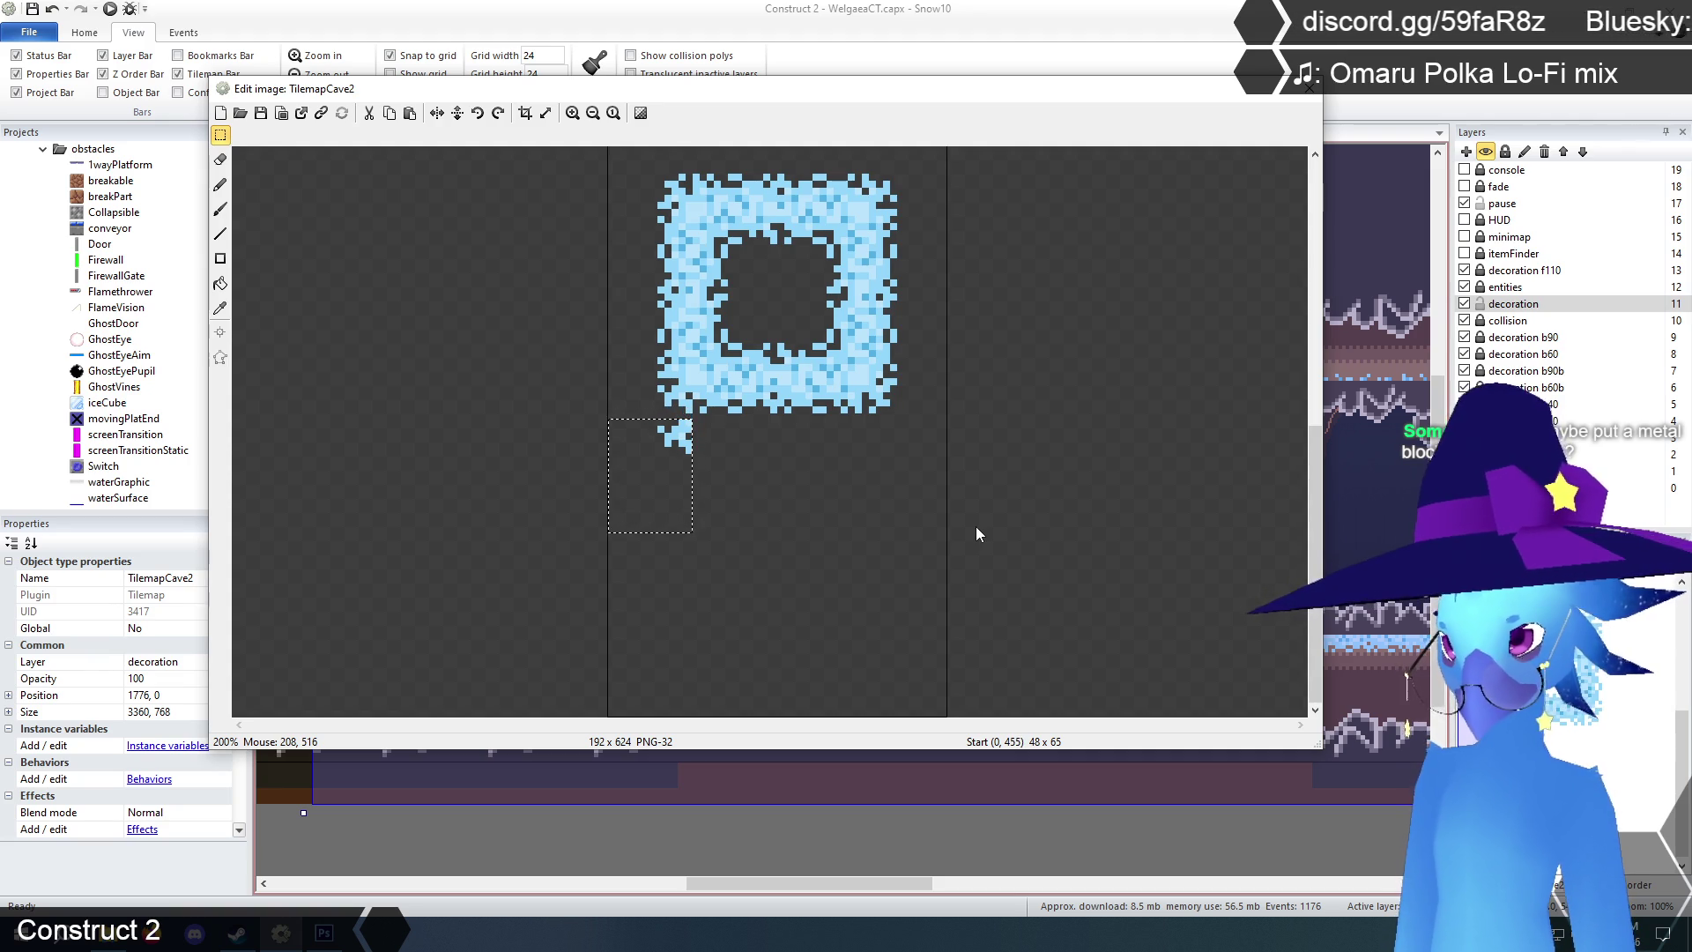
key("Down")
key("Down")
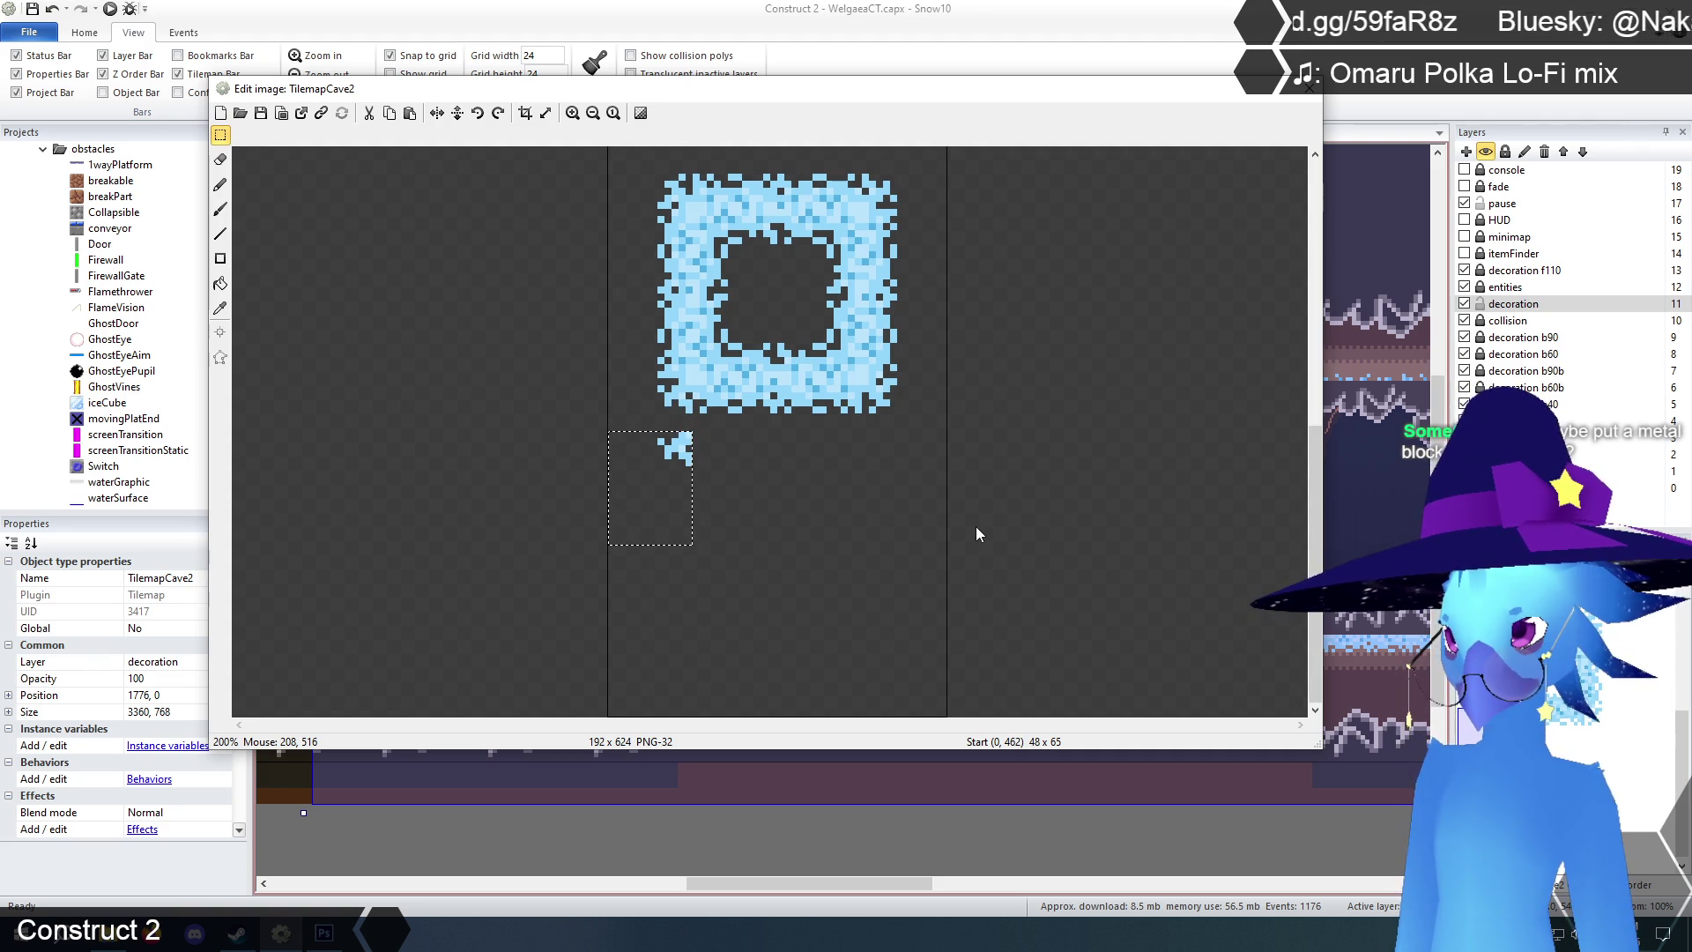
key("Down")
key("Down")
key("Down")
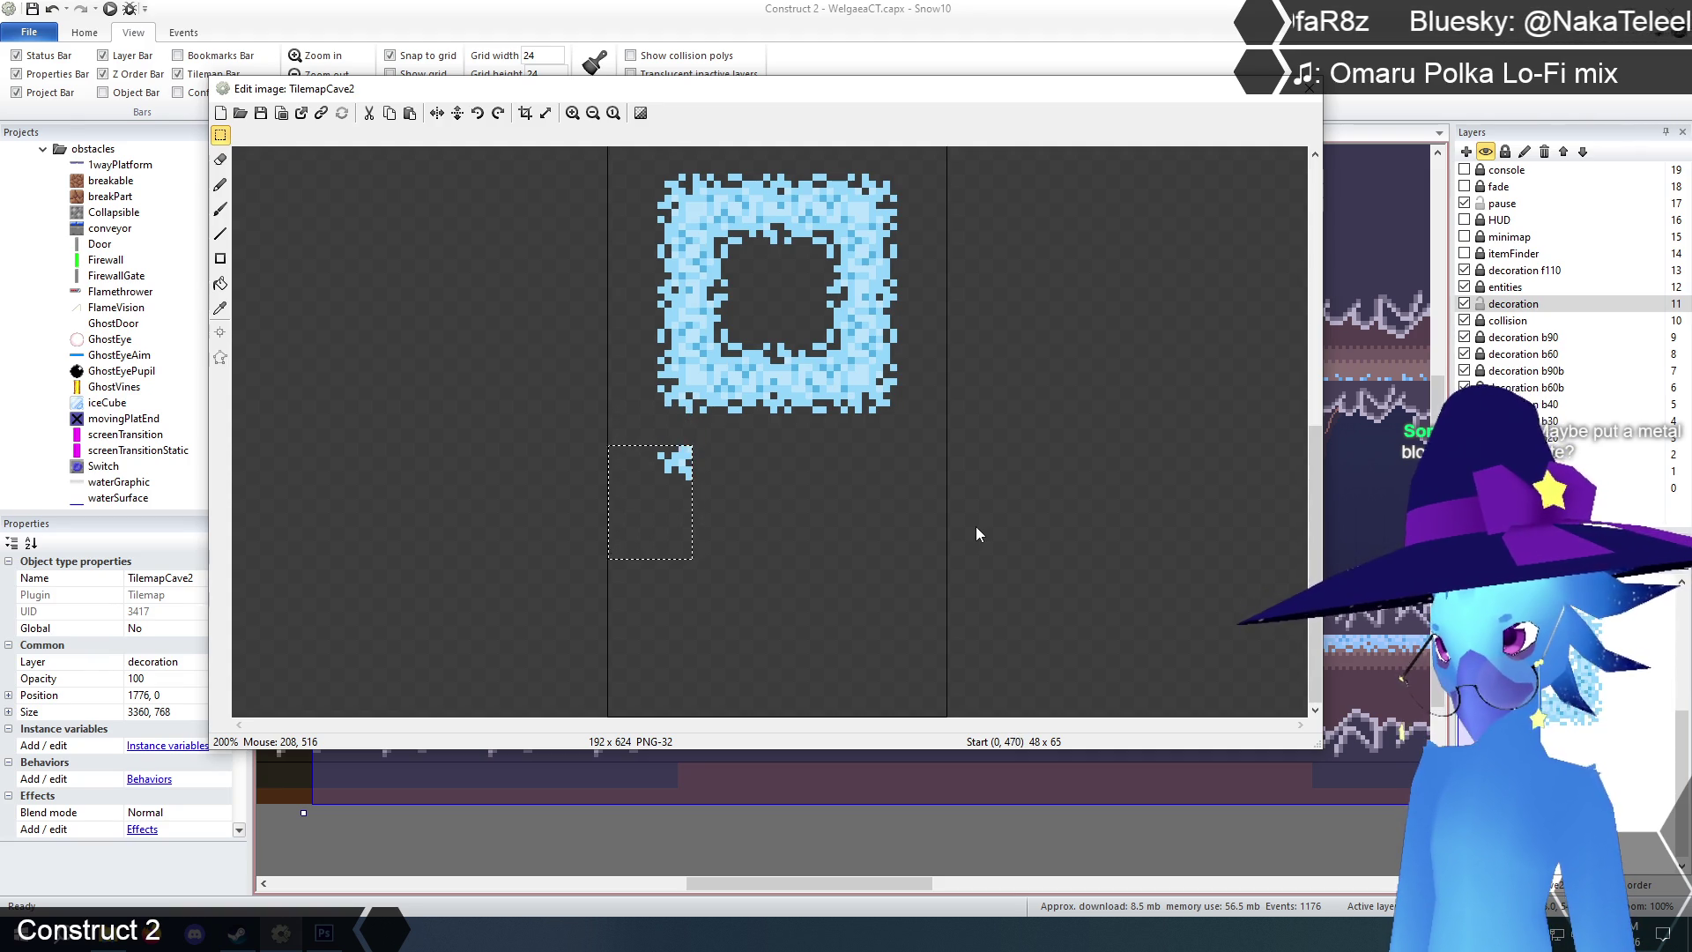
key("Down")
key("Down")
key("Down")
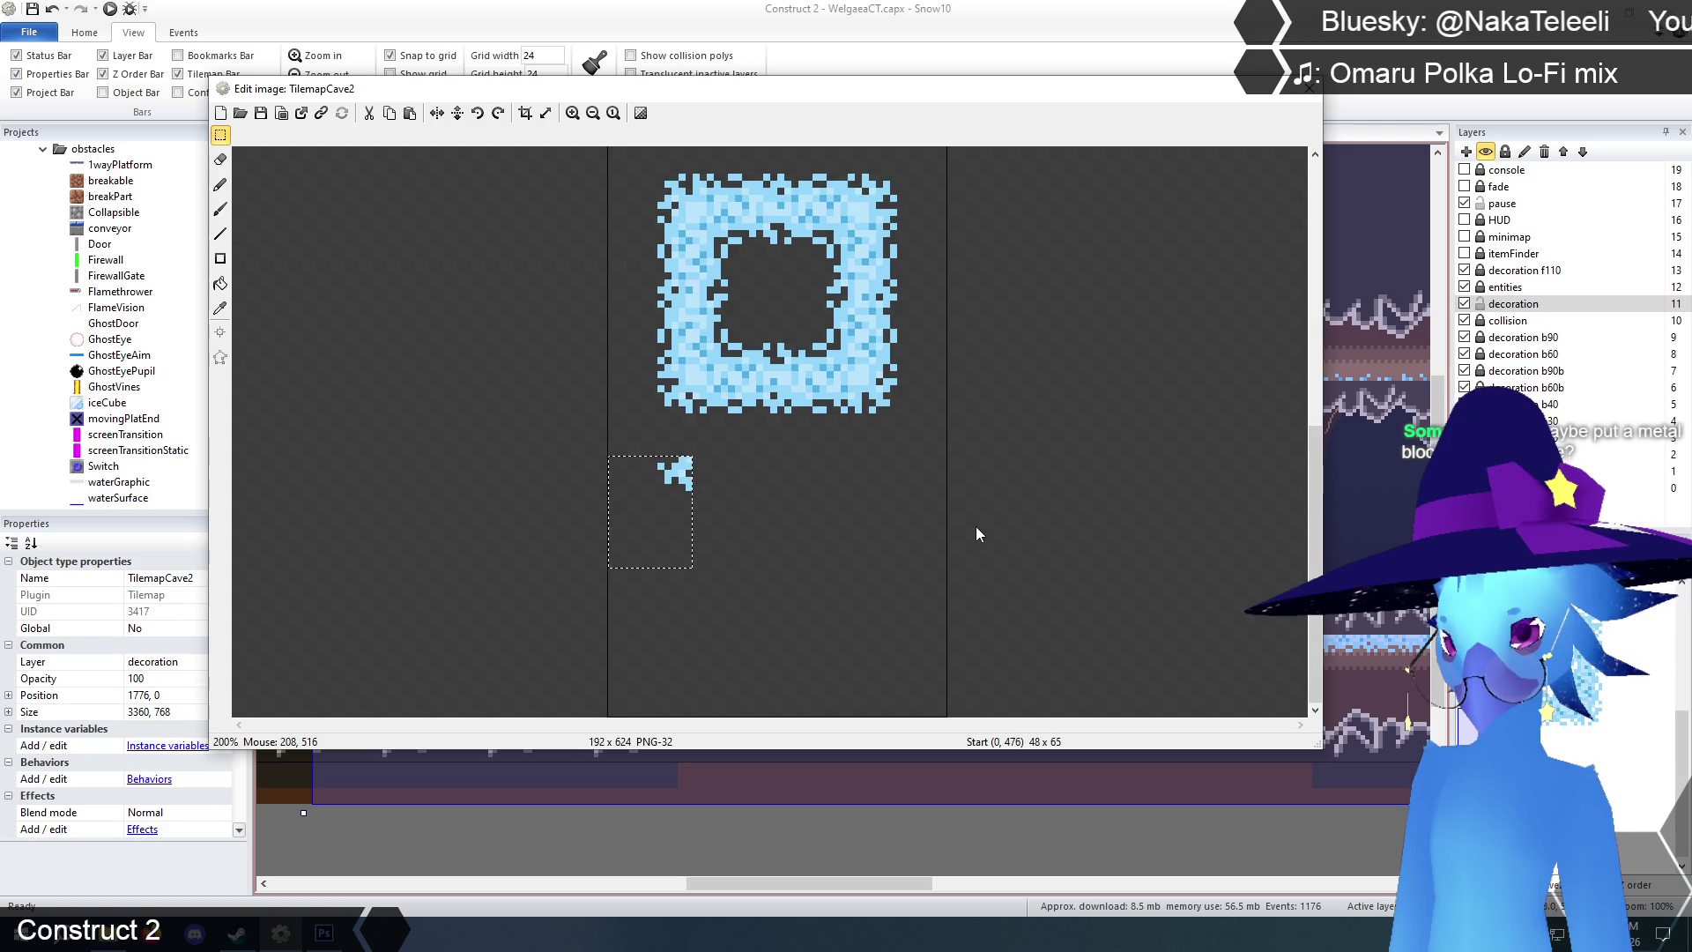
key("Down")
key("Down")
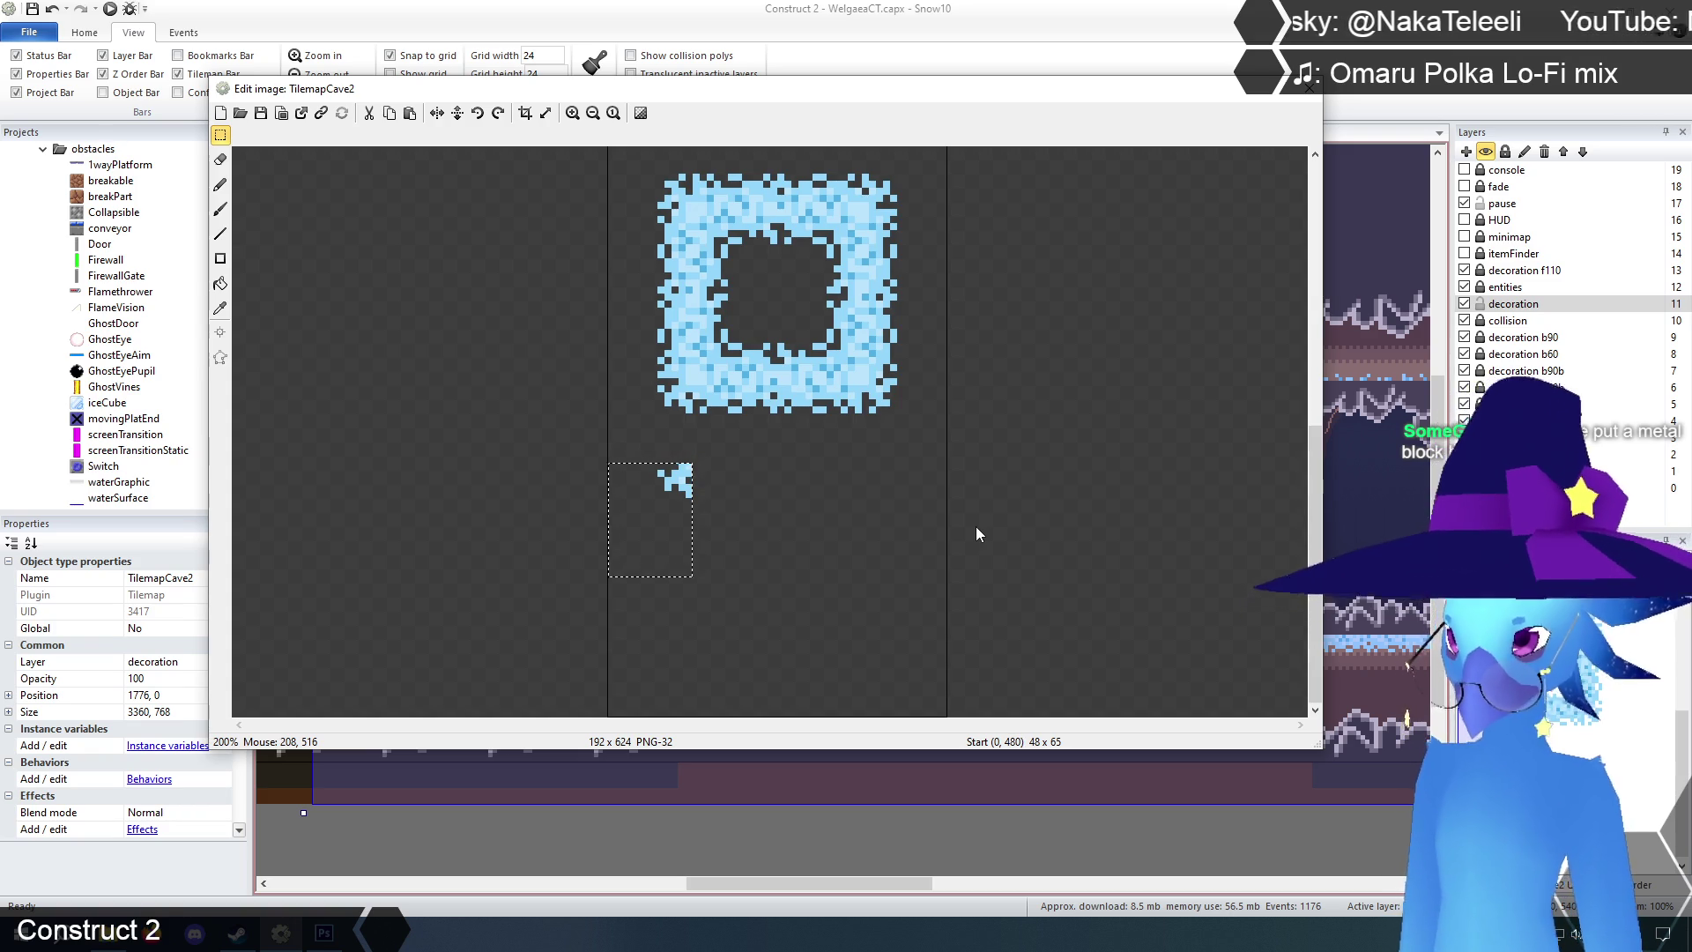
left_click(784, 536)
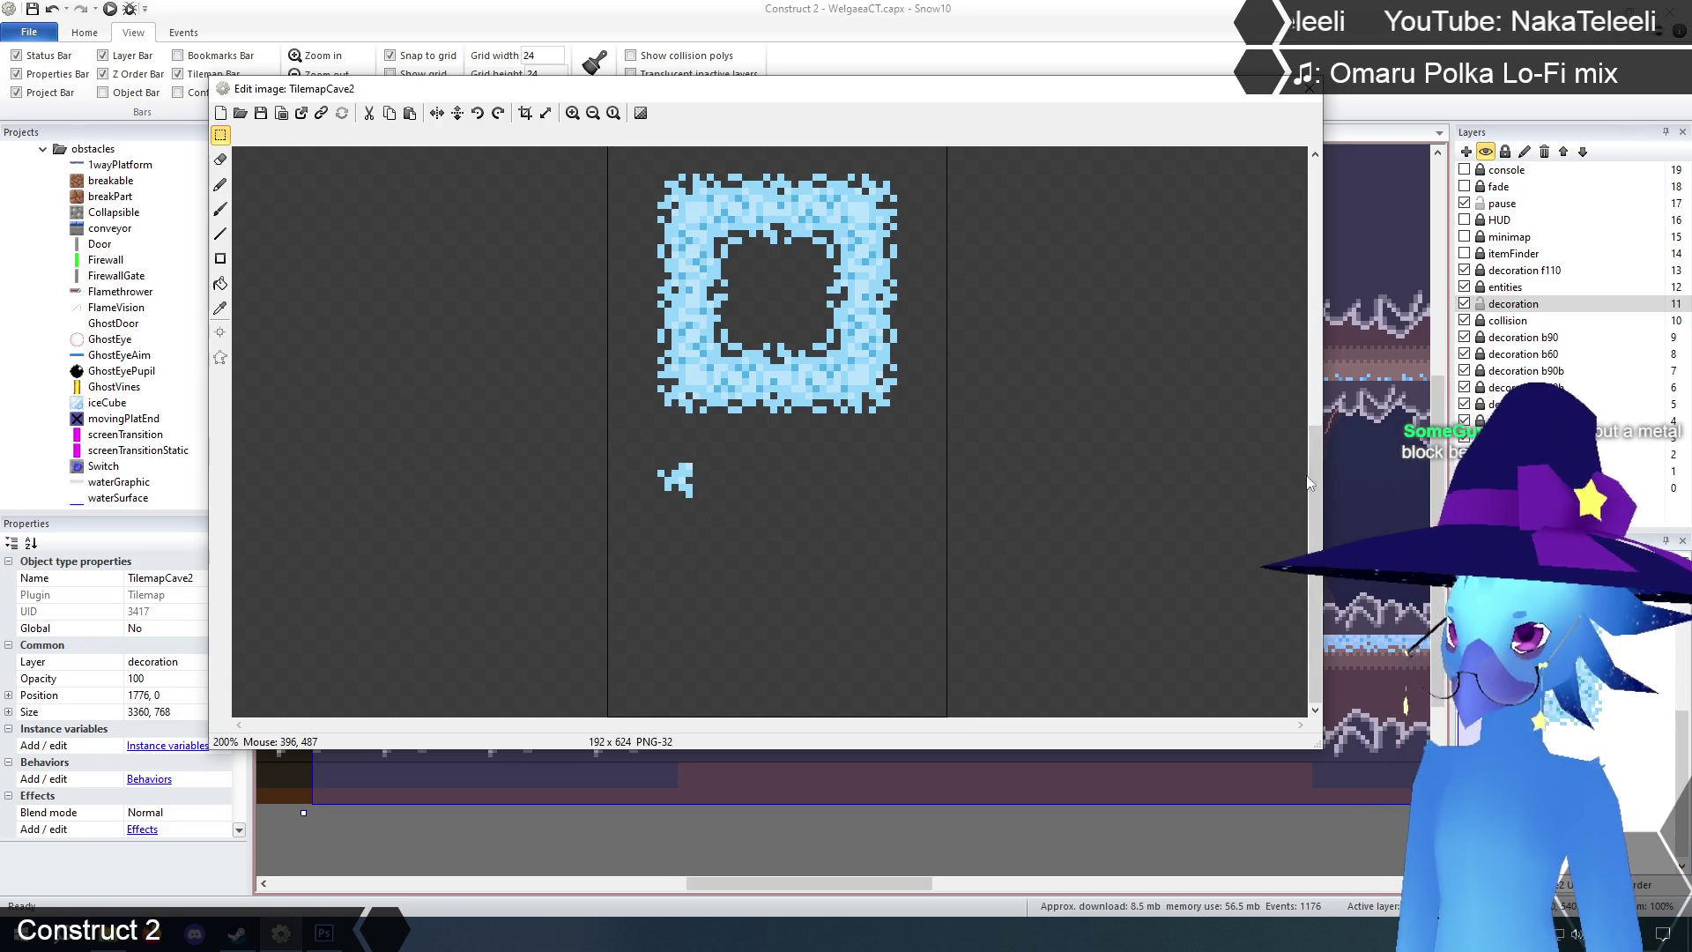
- Select a small corner piece of the dotted ice outline tile
left_click_drag(1312, 486, 1313, 192)
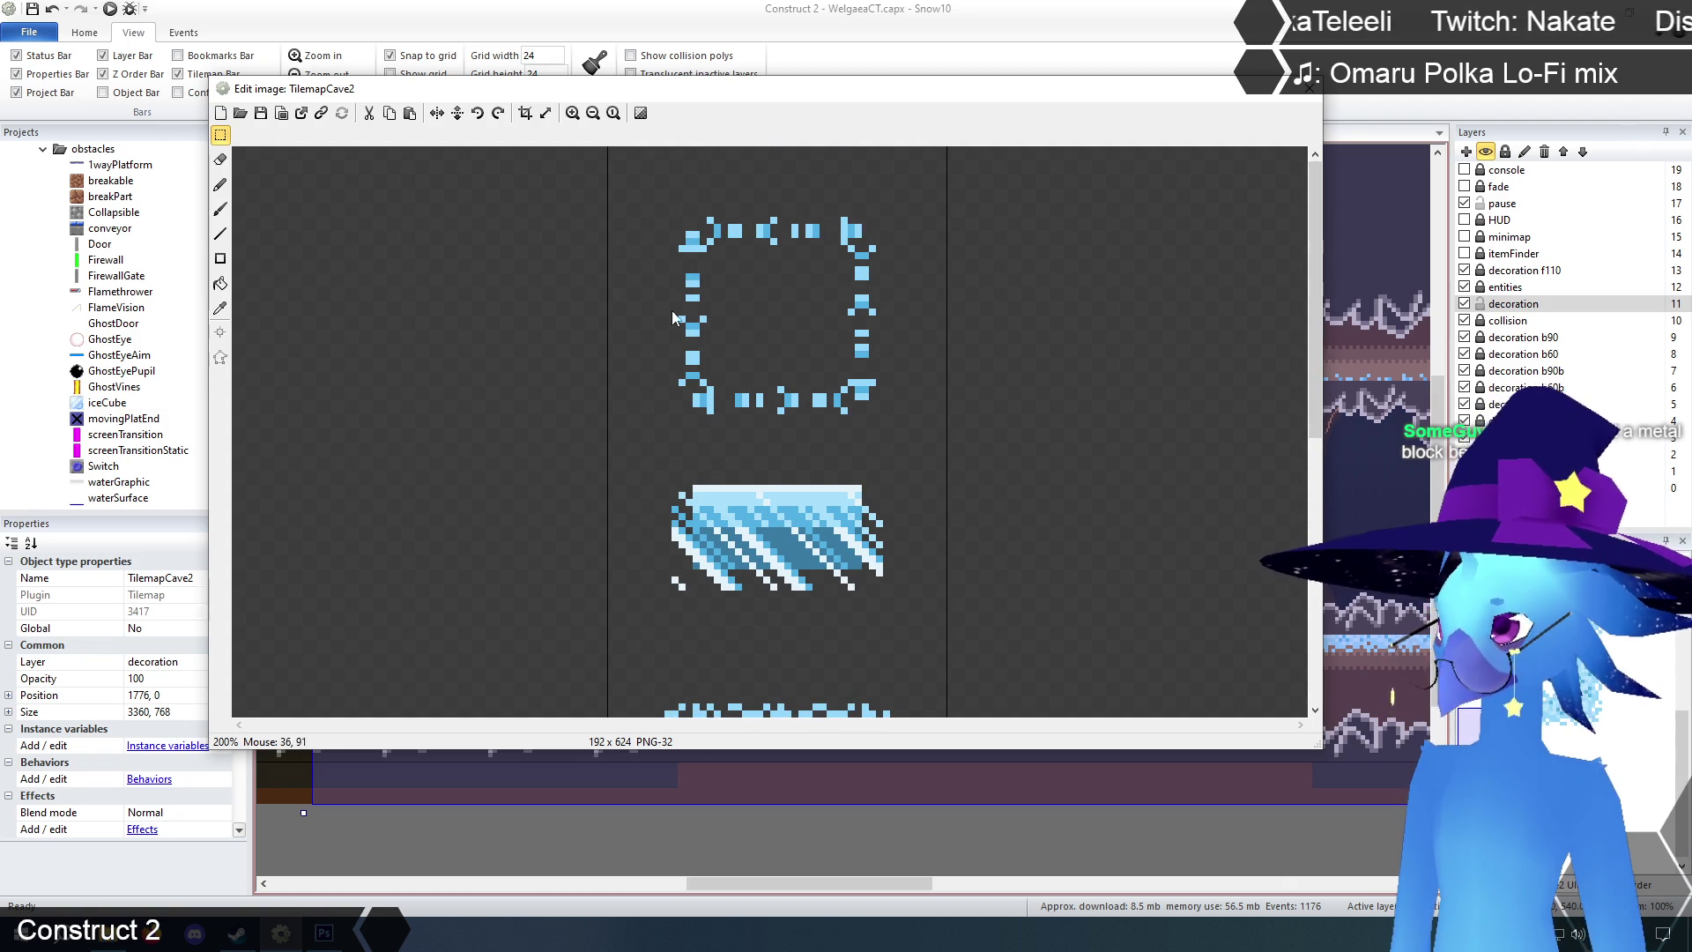
mouse_move(608, 385)
left_mouse_down()
mouse_move(689, 456)
mouse_move(724, 421)
mouse_move(705, 410)
mouse_move(722, 426)
left_mouse_up()
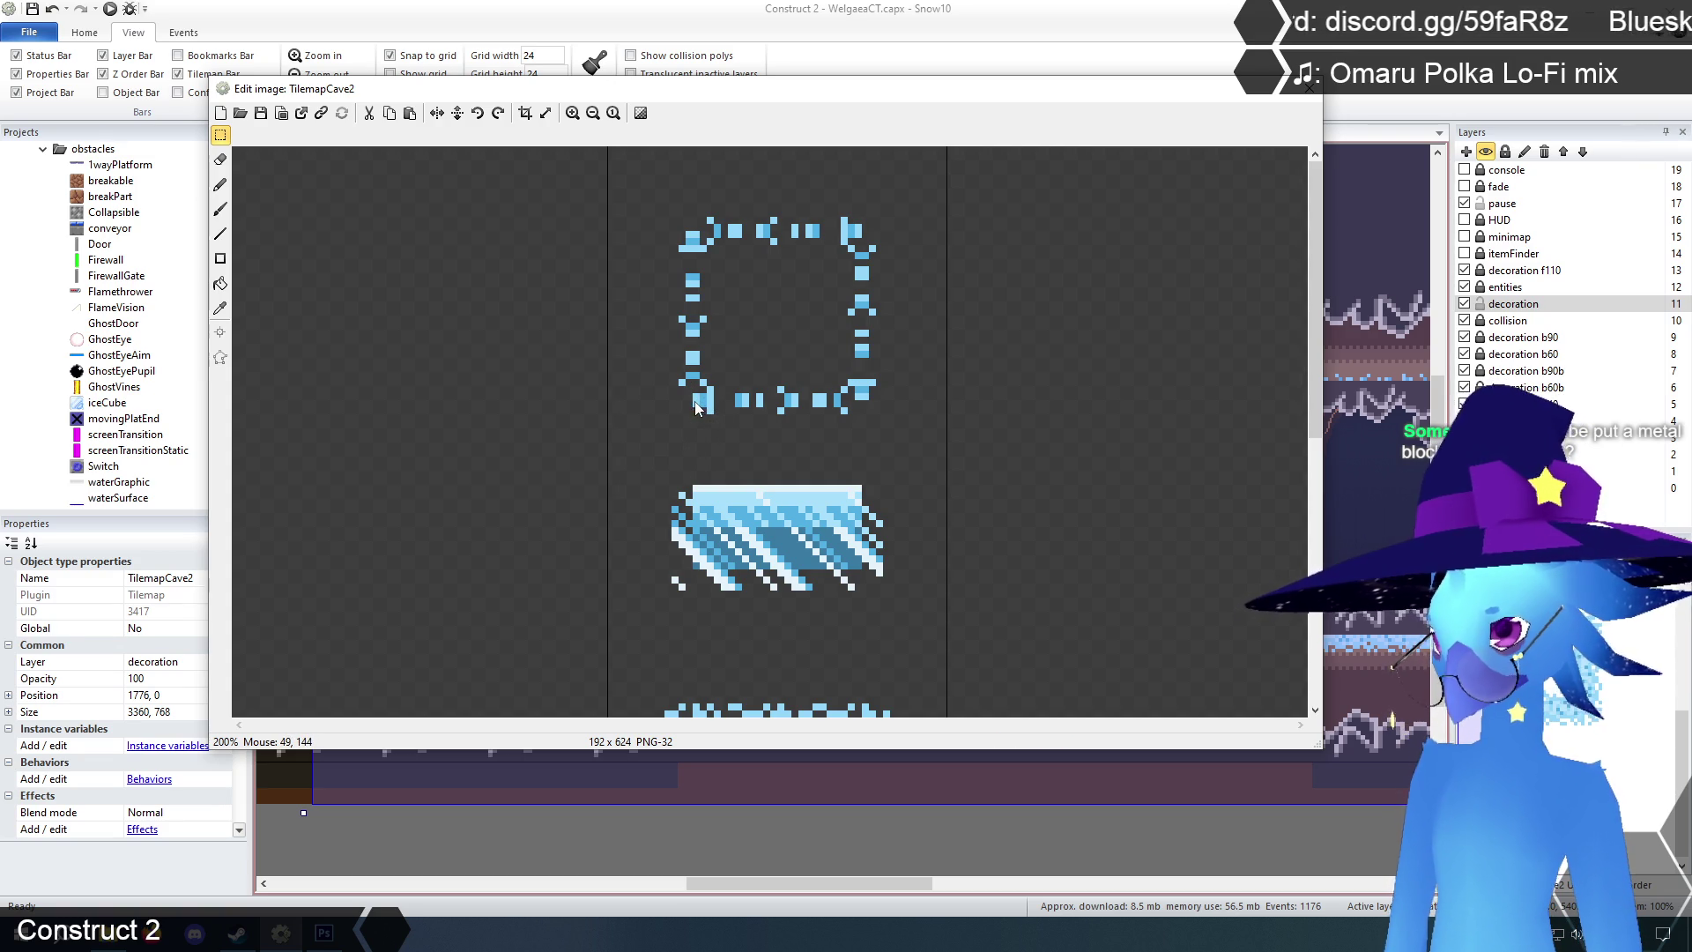
scroll(644, 402, "up", 1)
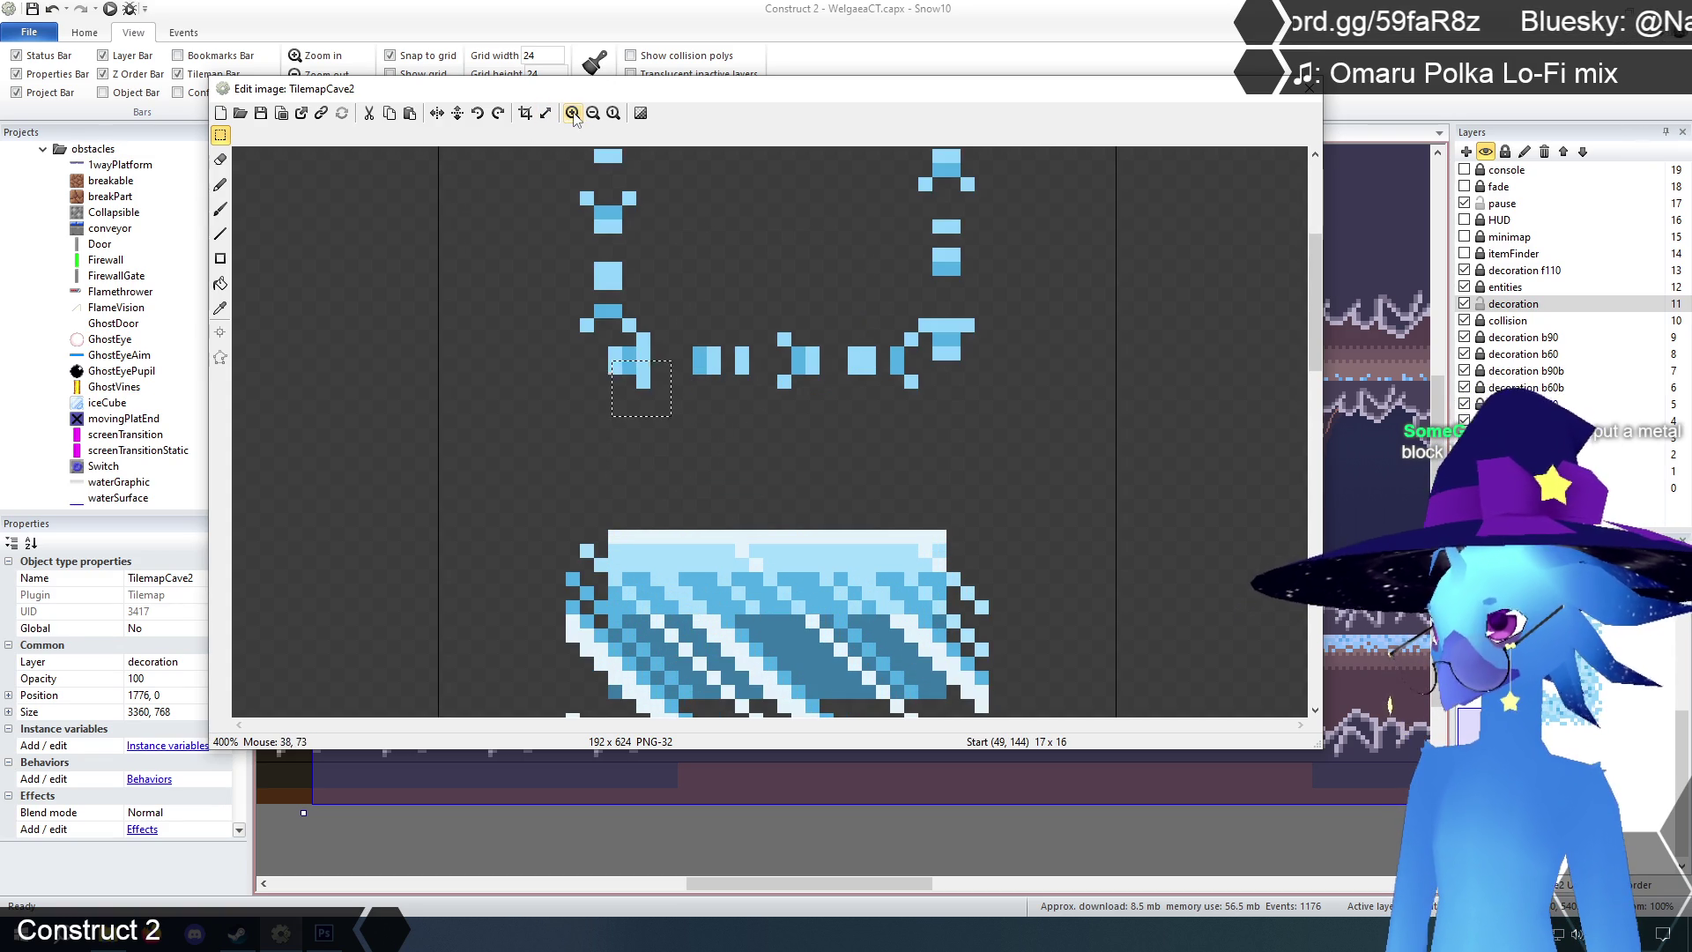
left_click_drag(609, 362, 775, 478)
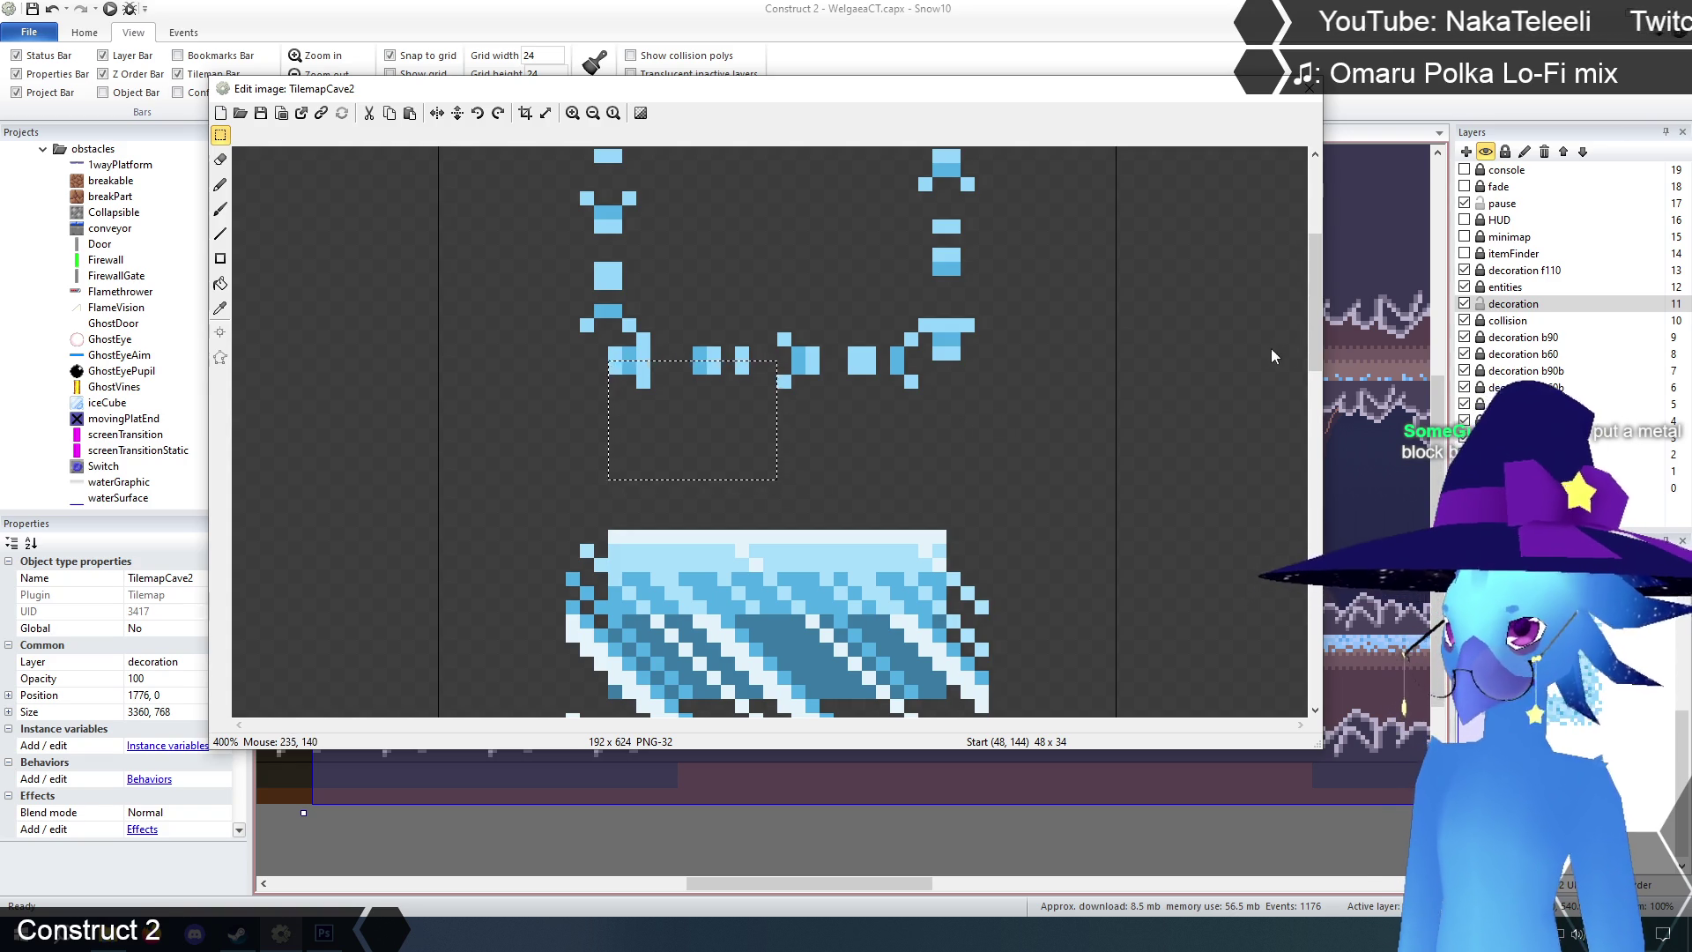
- Paste the pixels lower in the tileset, drop them in place, and close the image editor
left_click_drag(1313, 324, 1354, 643)
key("ctrl+v")
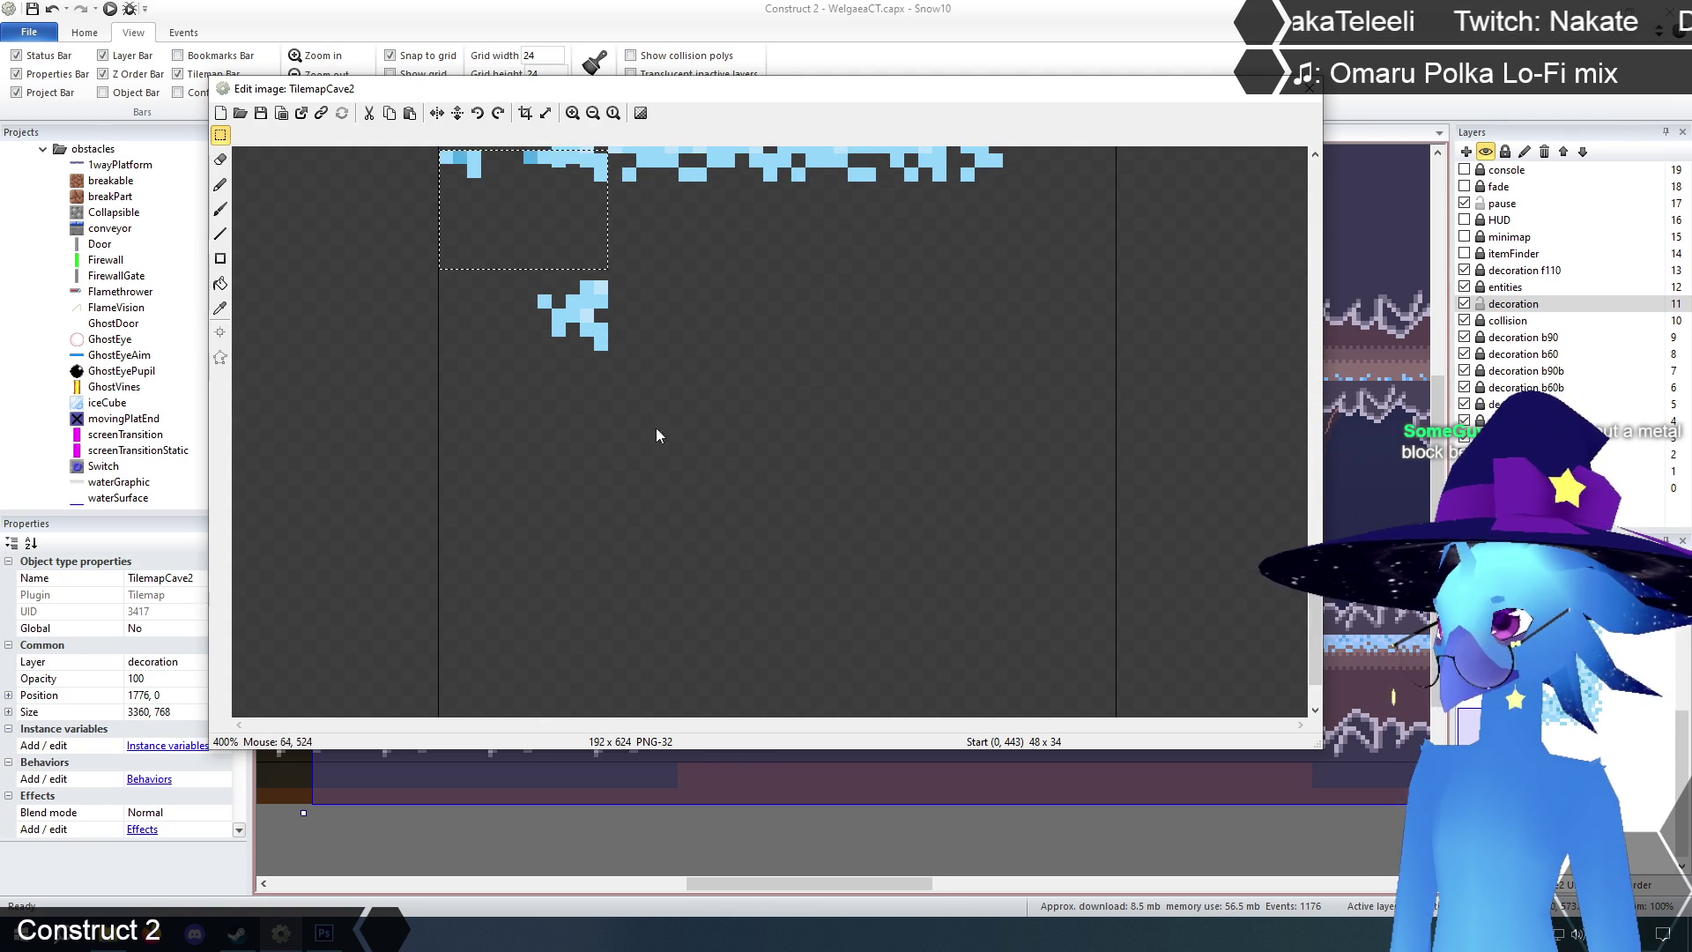
left_click_drag(532, 238, 529, 350)
left_click(505, 226)
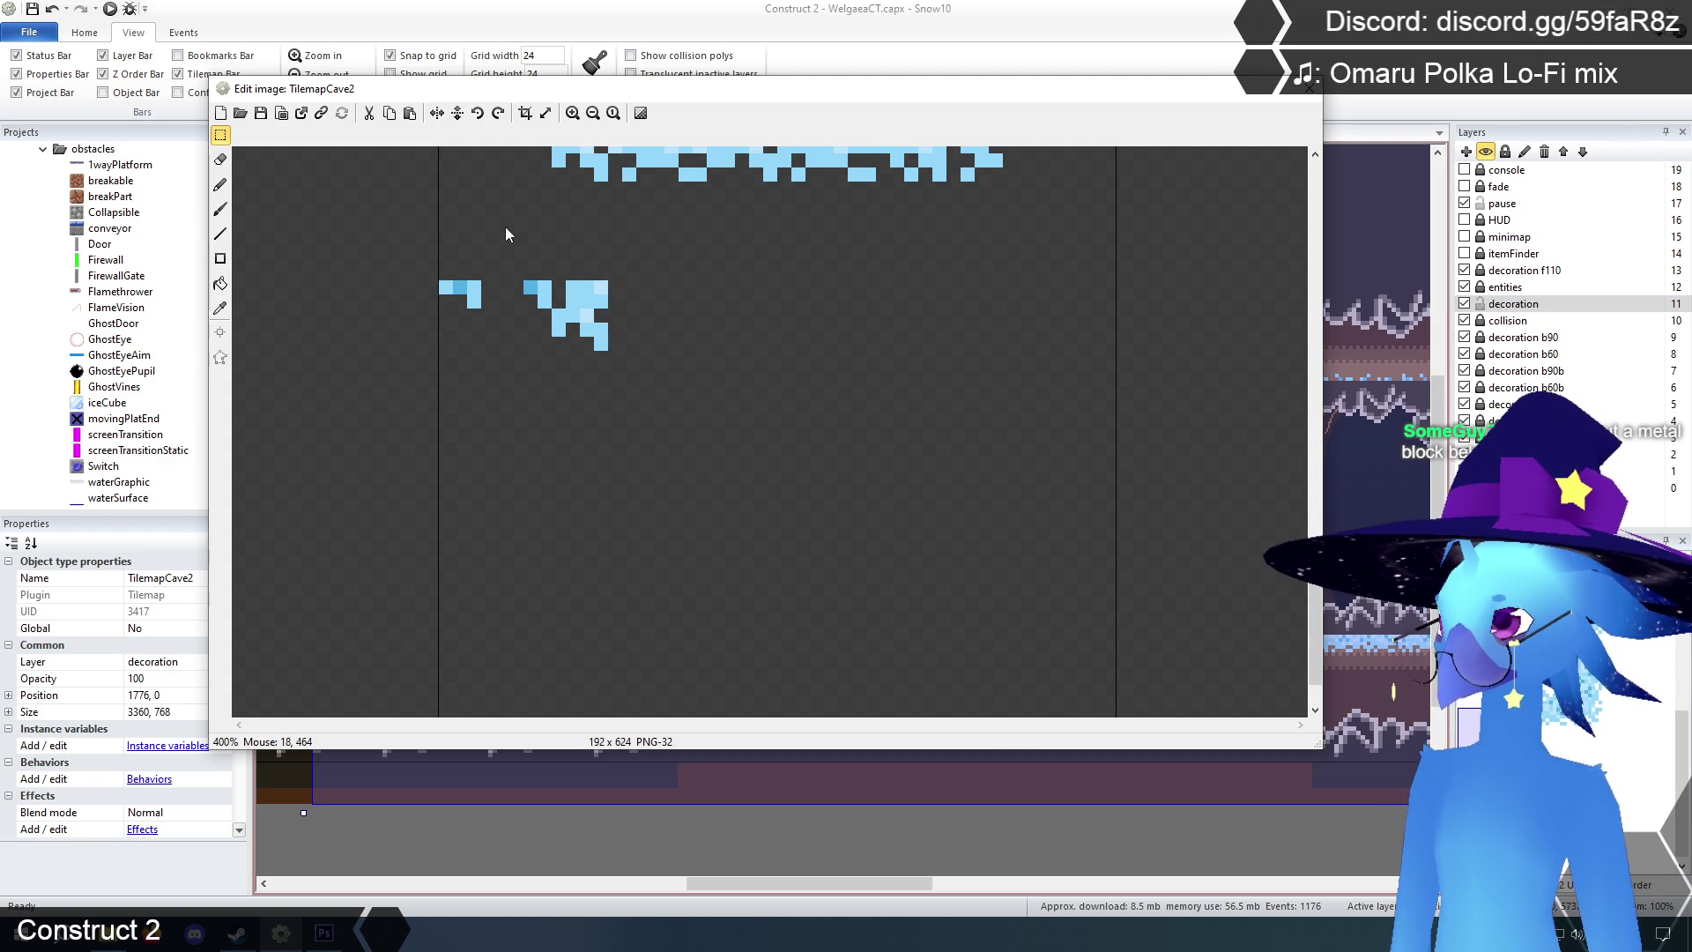
left_click(1309, 90)
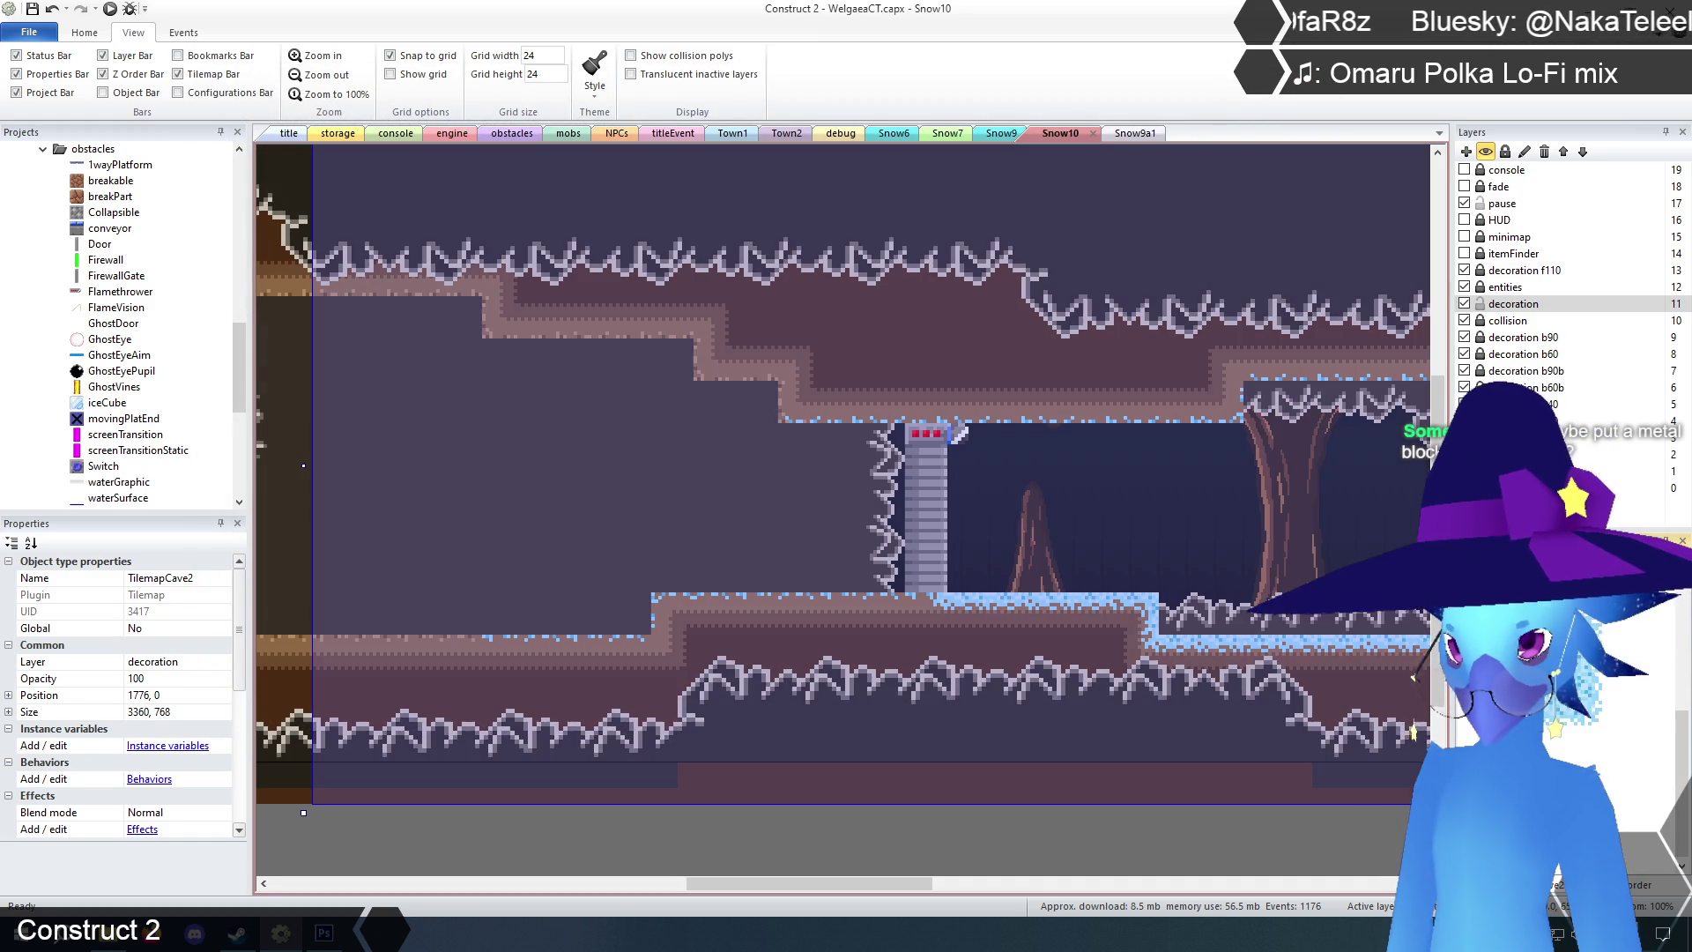
- Zoom out on the Snow10 layout, save the project, and switch to the obstacles event sheet
left_click(1134, 842)
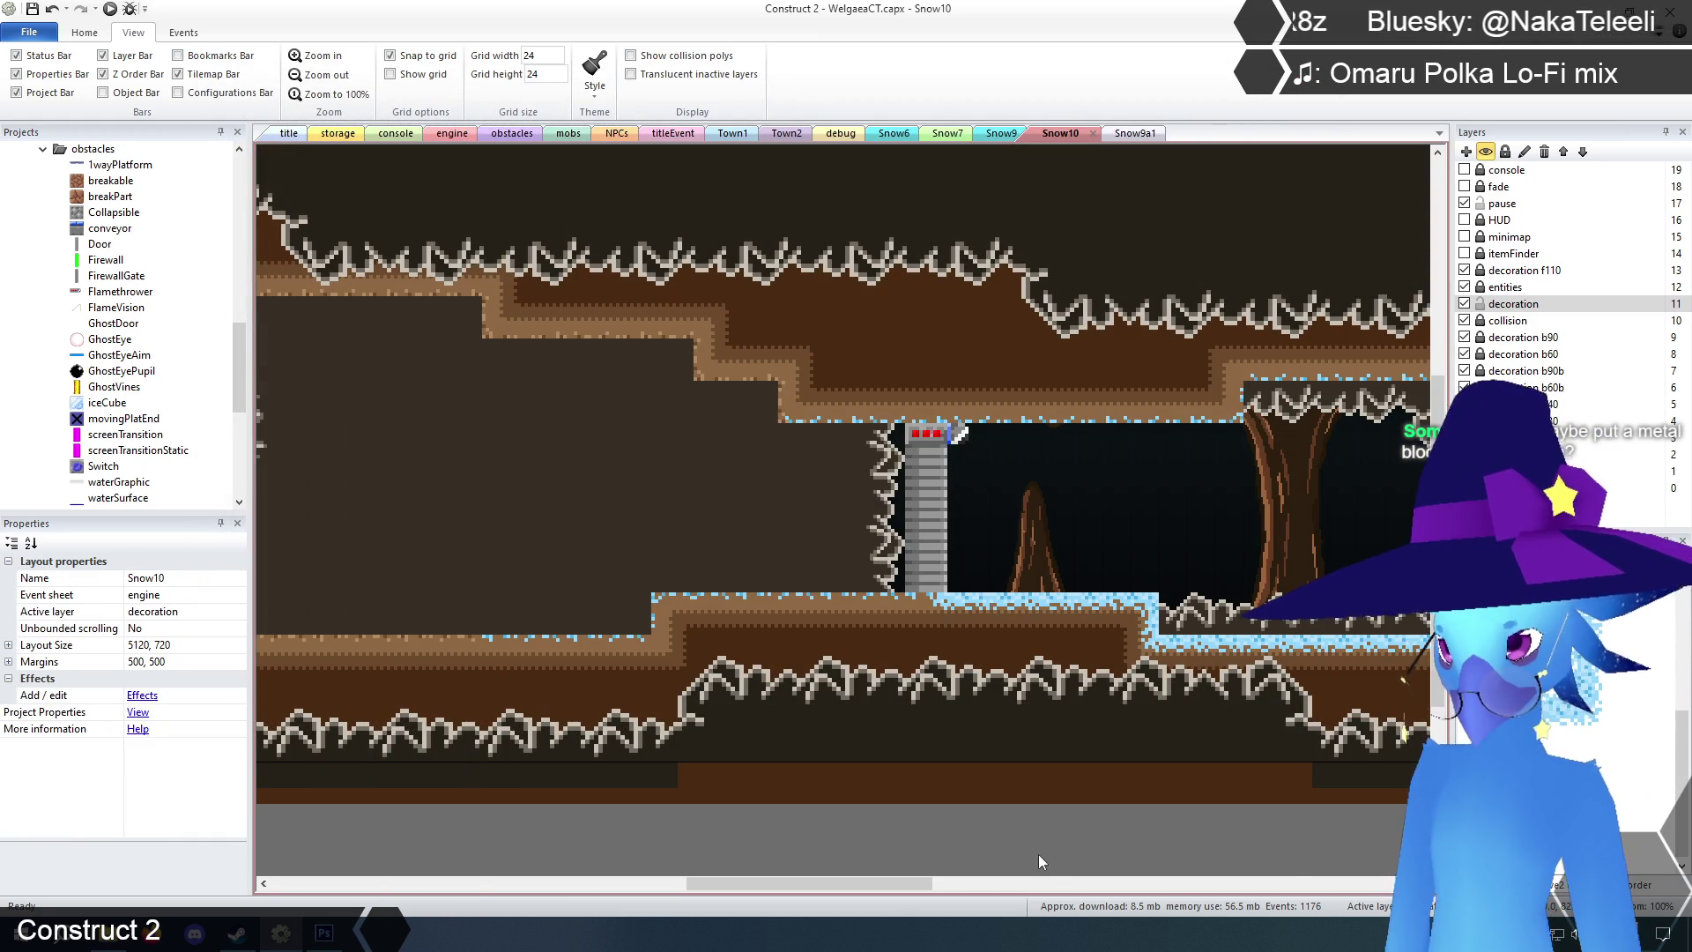
left_click(322, 75)
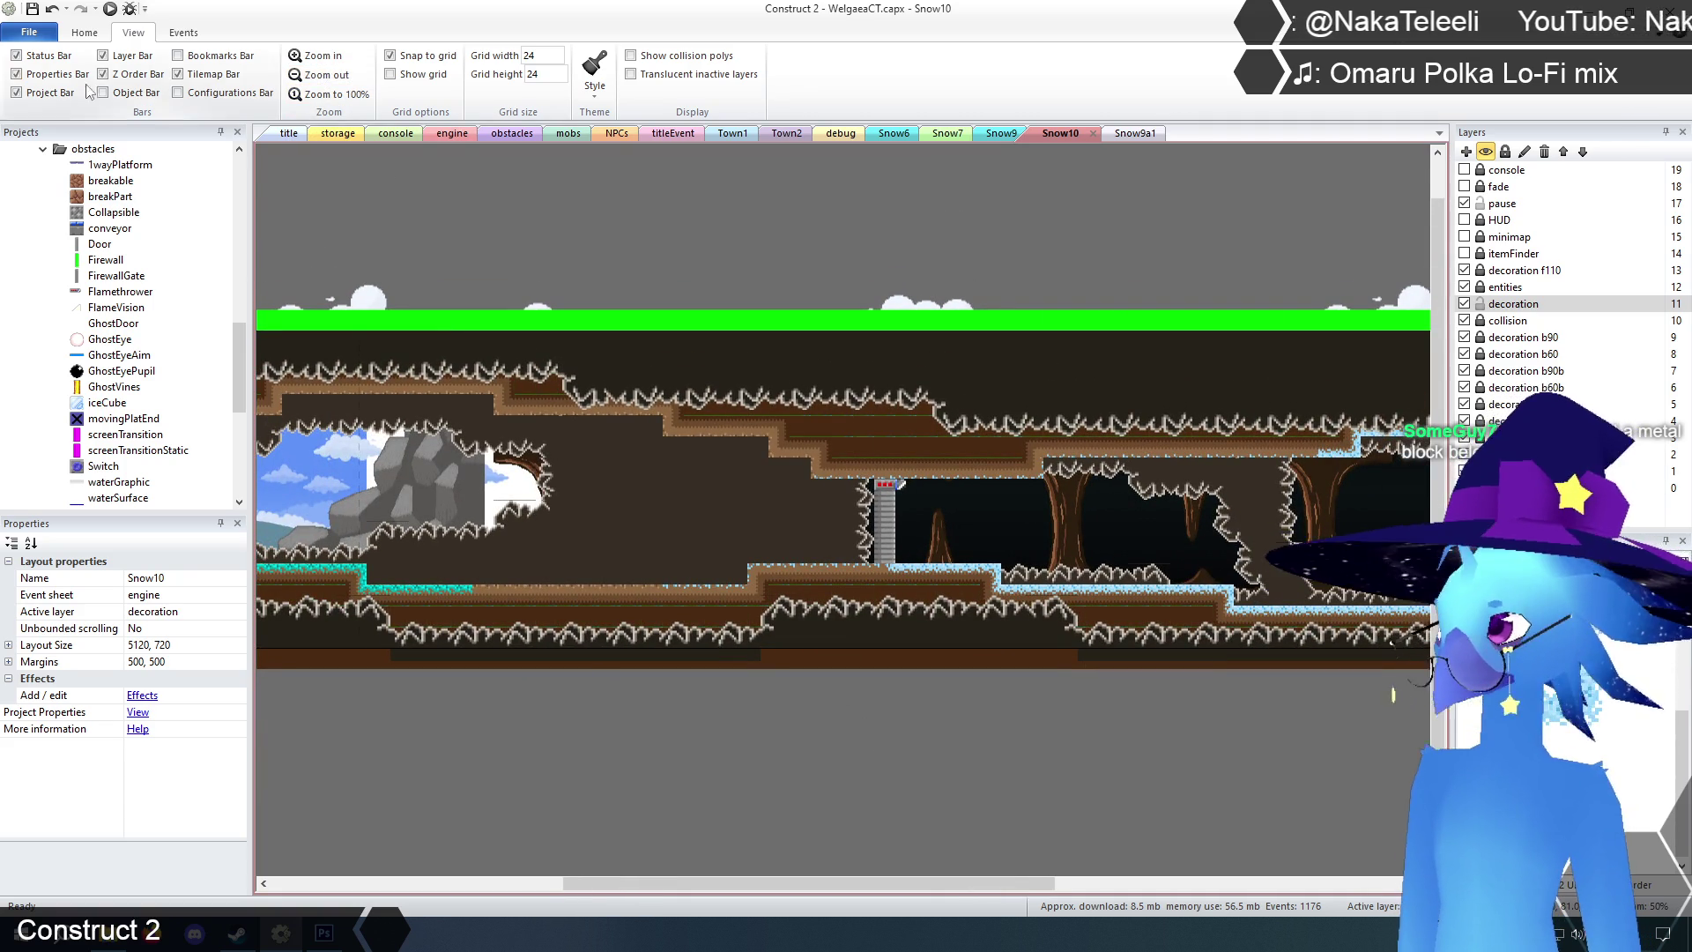
left_click(32, 9)
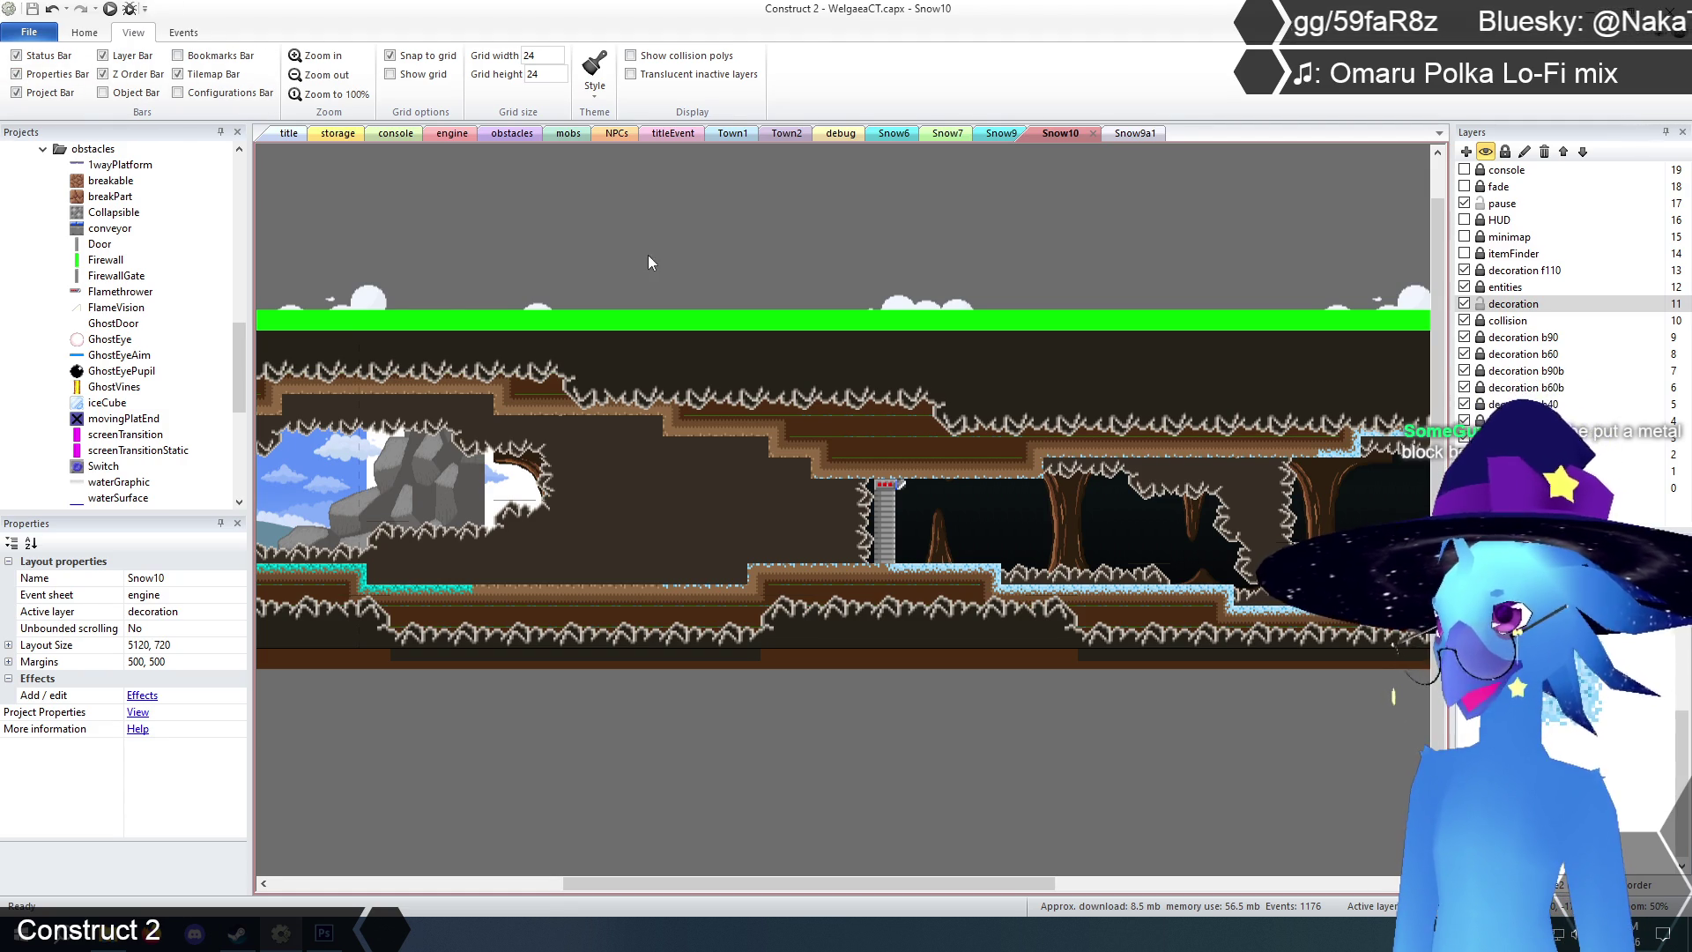
left_click(510, 134)
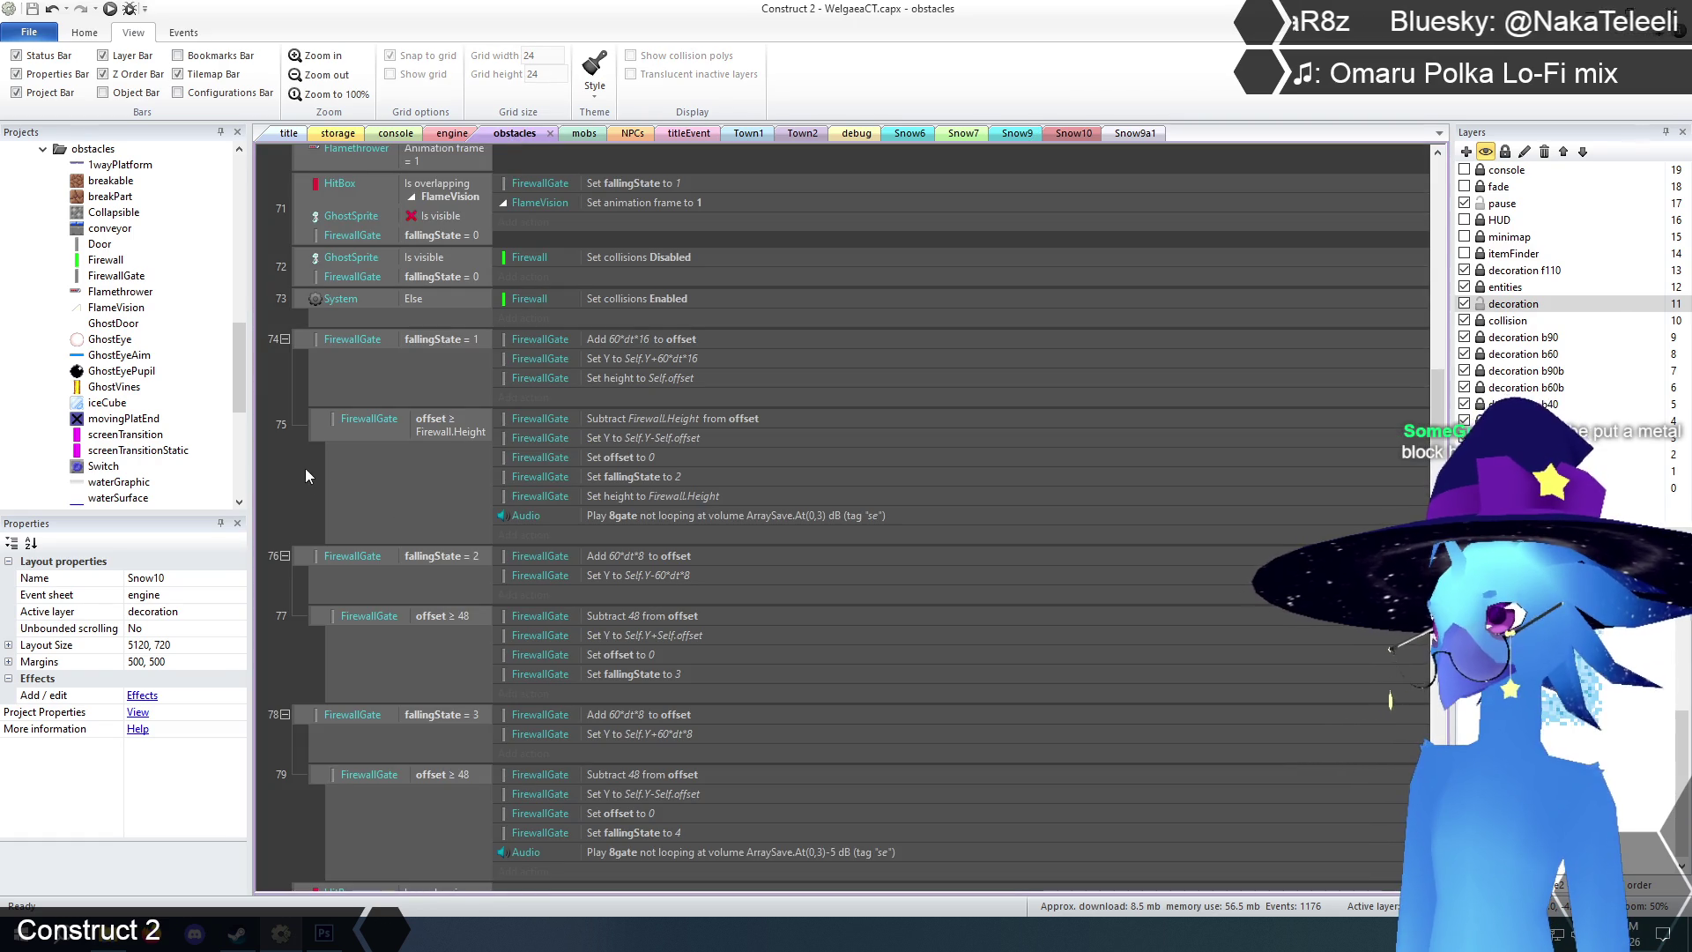
- Review the FirewallGate height actions: Set height to Self.offset and restore to Firewall.Height
scroll(298, 474, "down", 3)
scroll(298, 474, "up", 1)
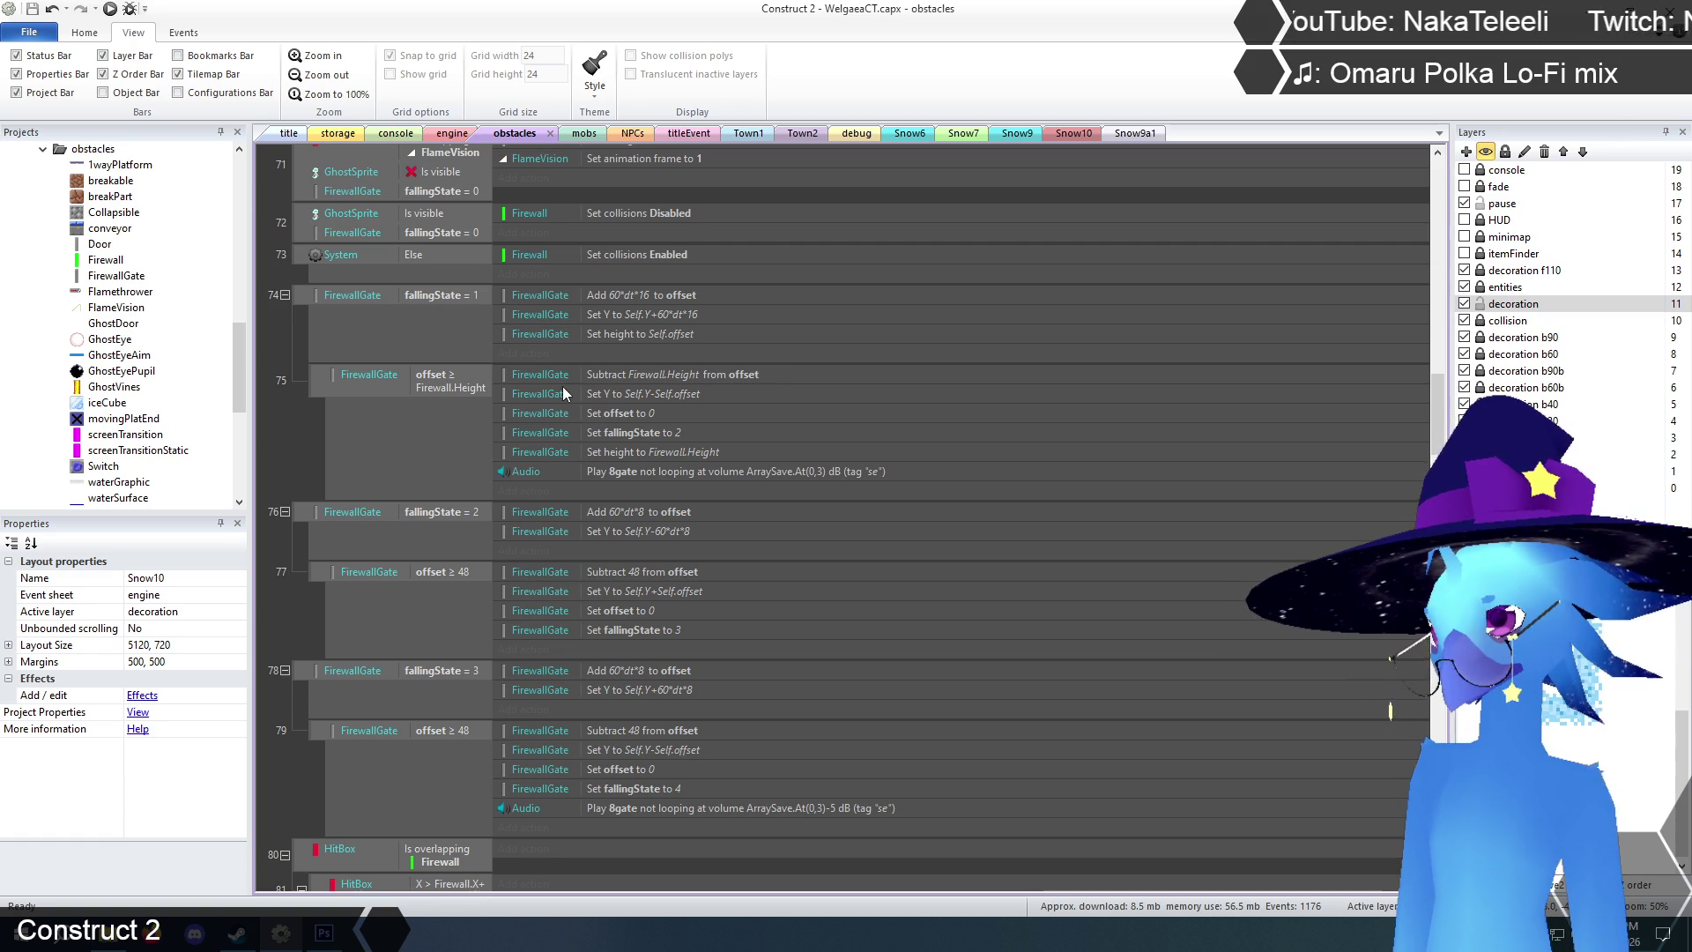
scroll(616, 397, "down", 1)
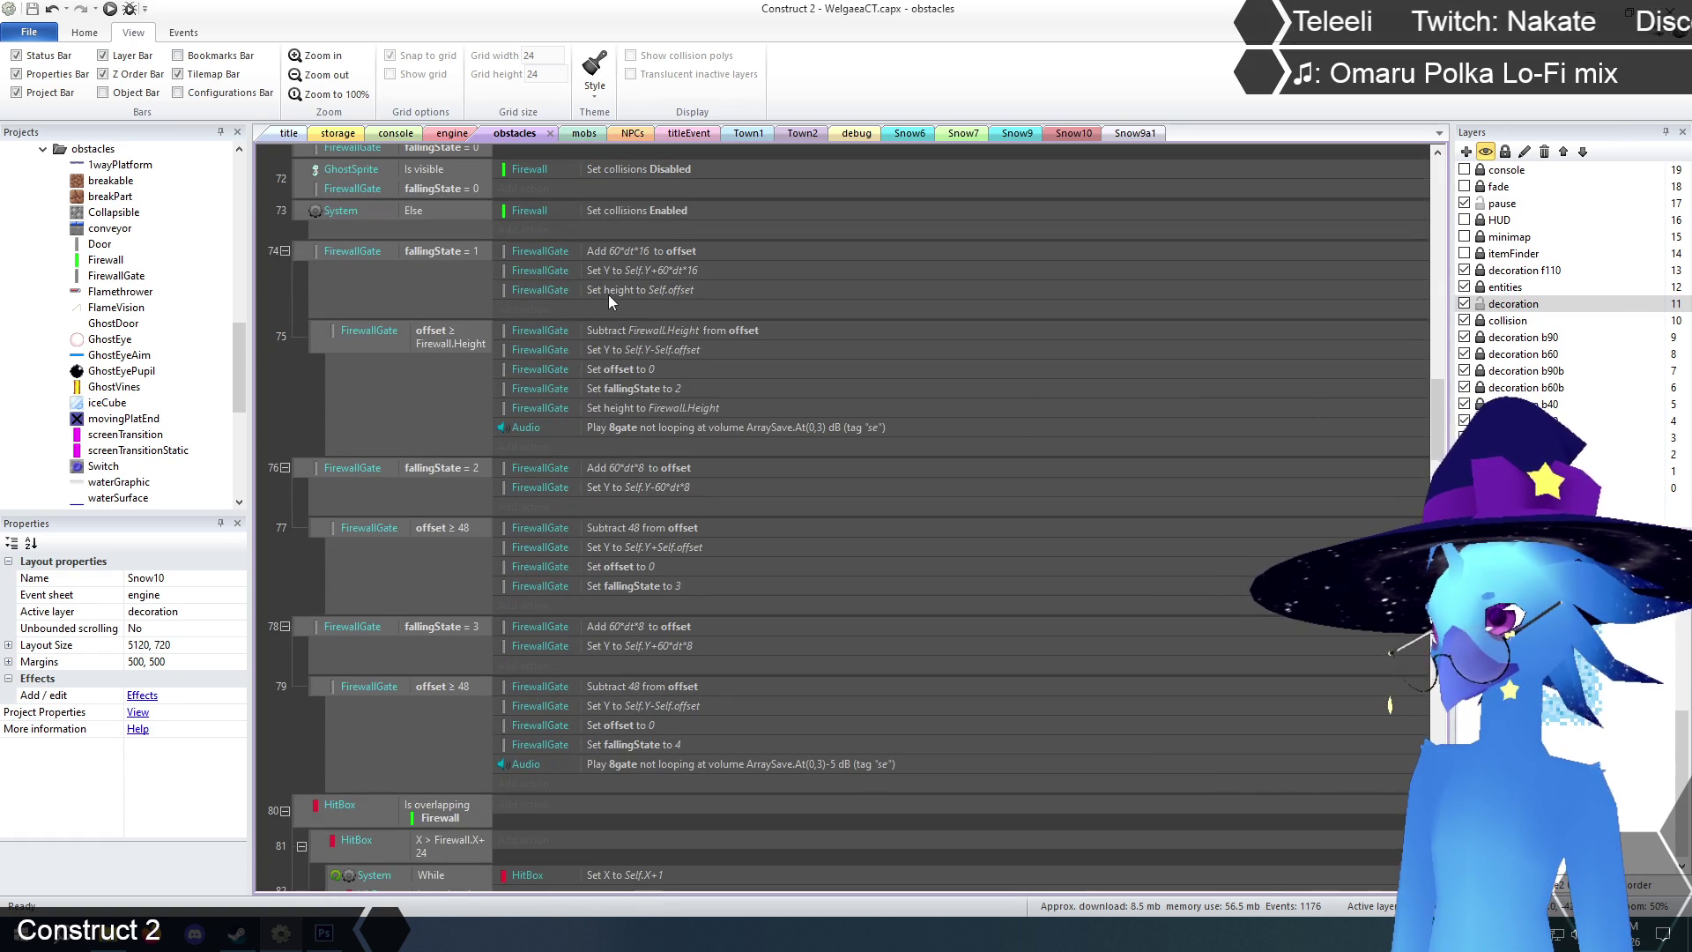
left_click(609, 293)
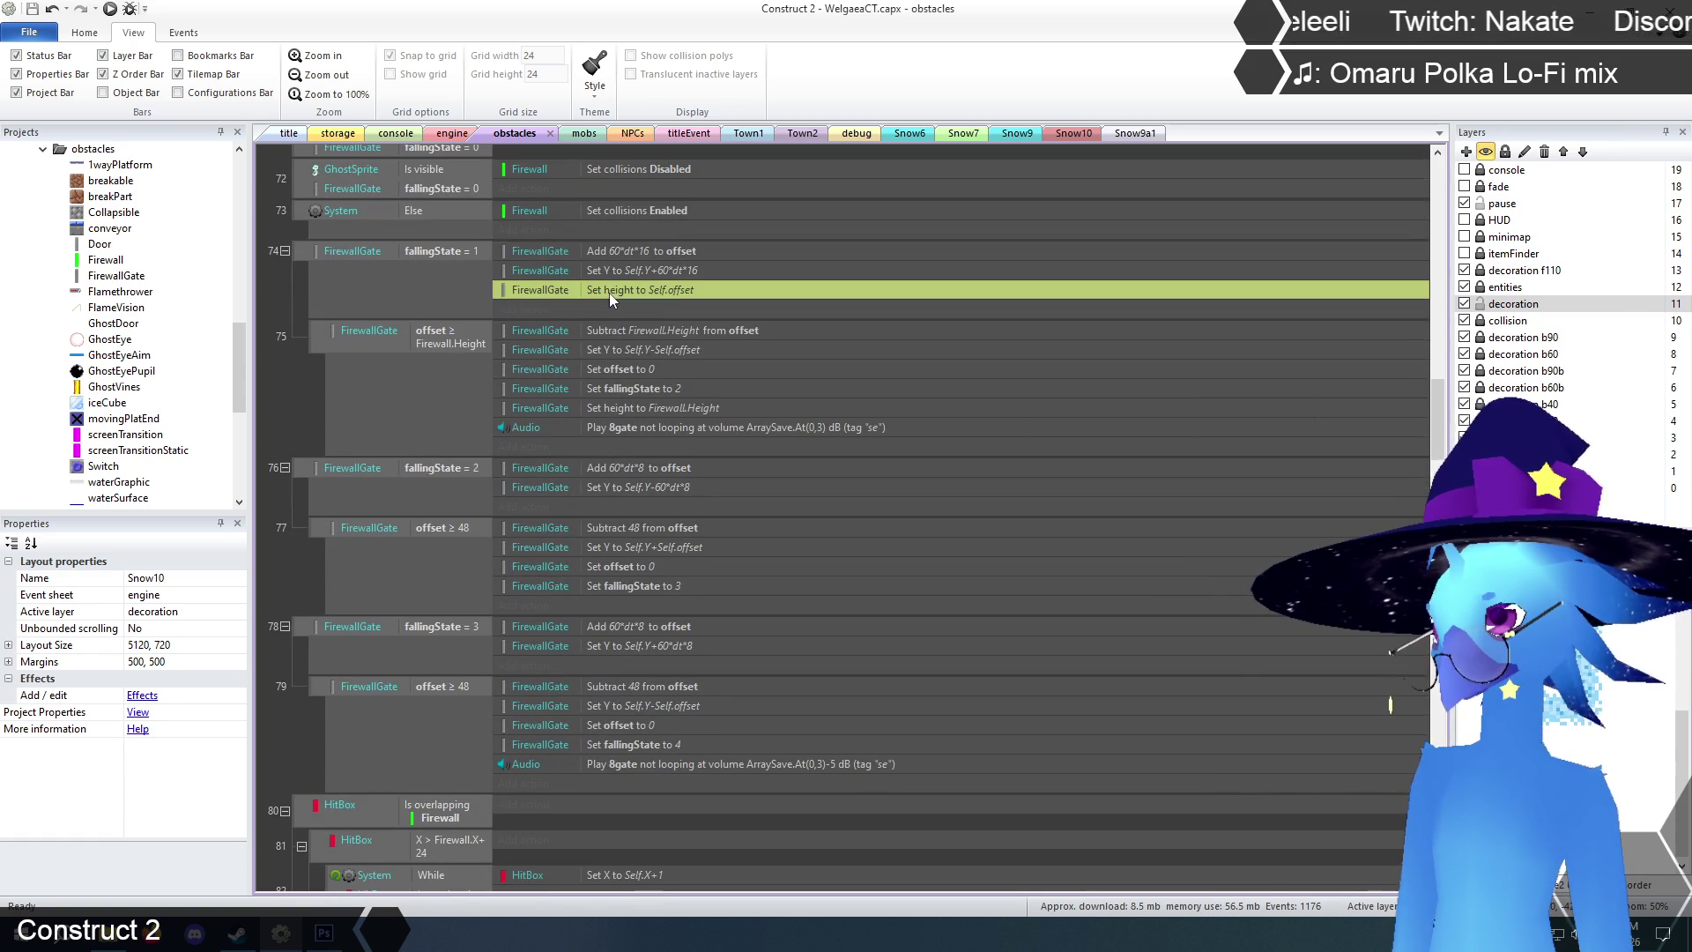
left_click(632, 407)
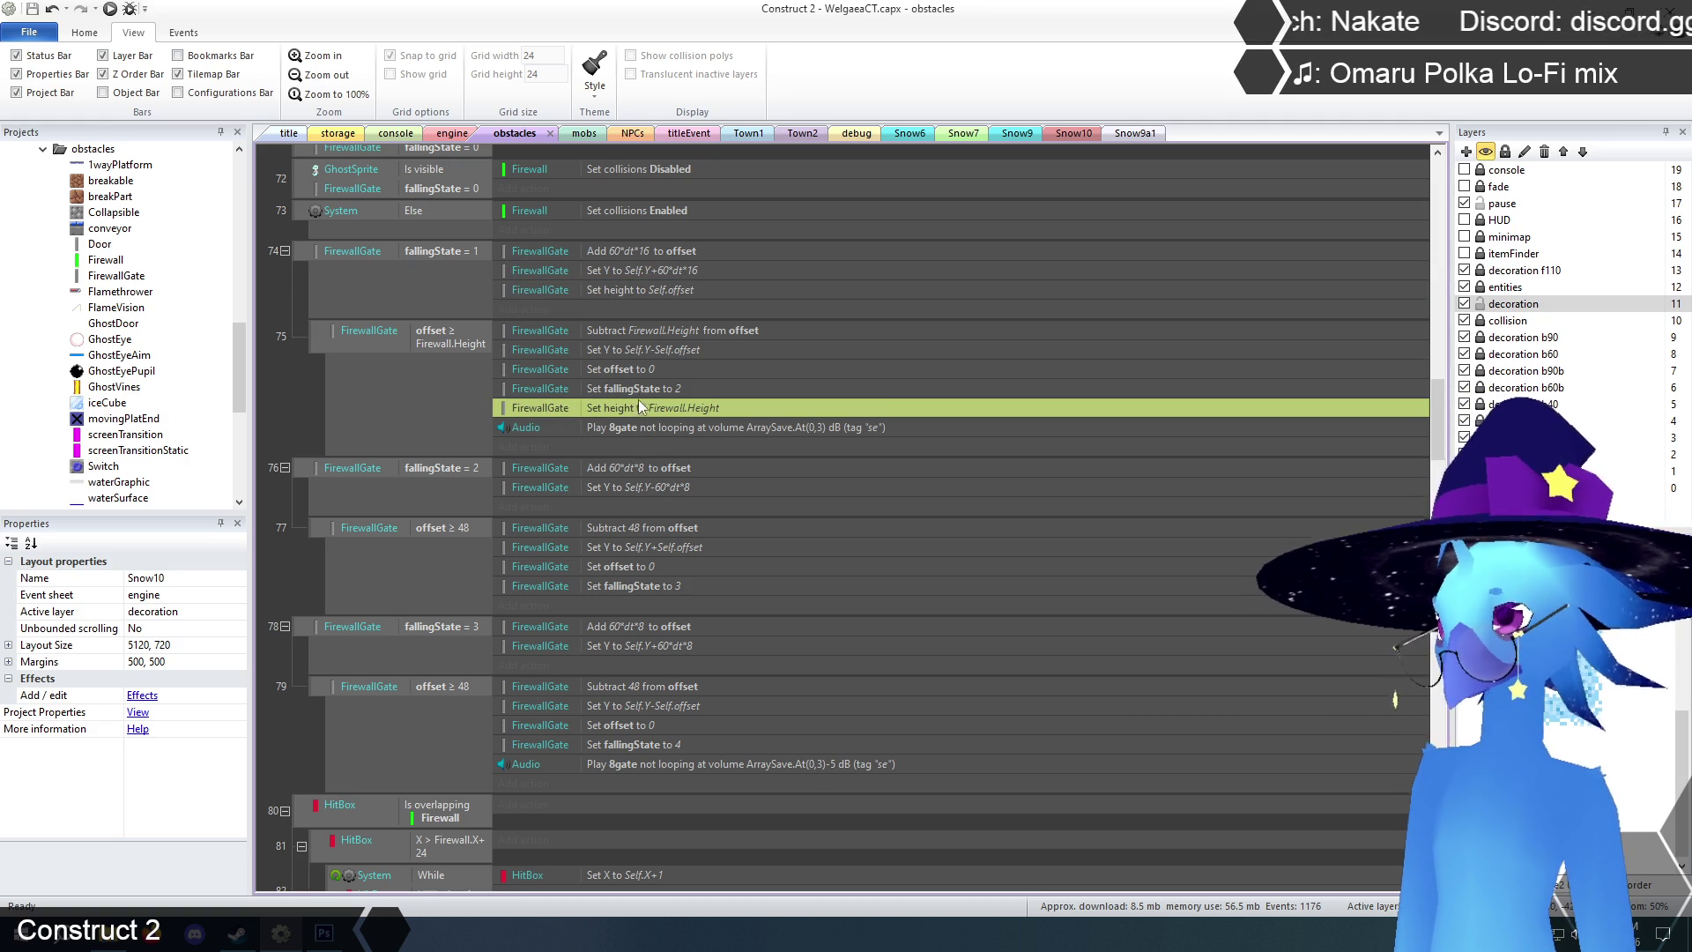
left_click(637, 291)
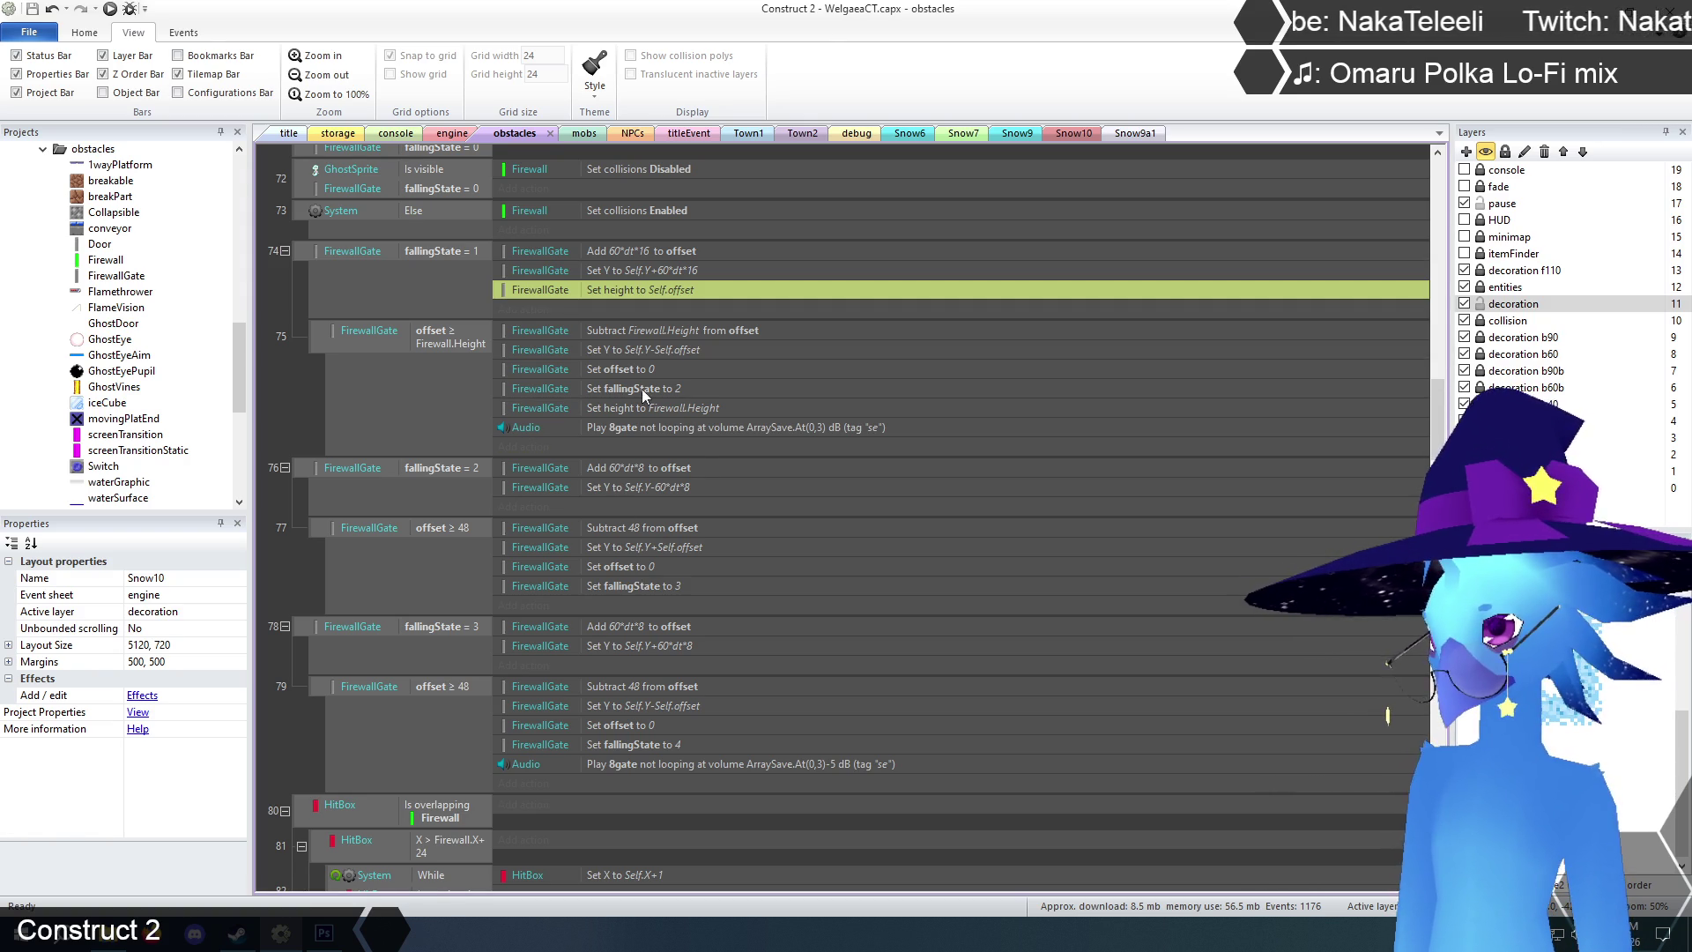
- Review the gate's downward-move and Set offset to 0 actions, then return to the title layout
left_click(643, 272)
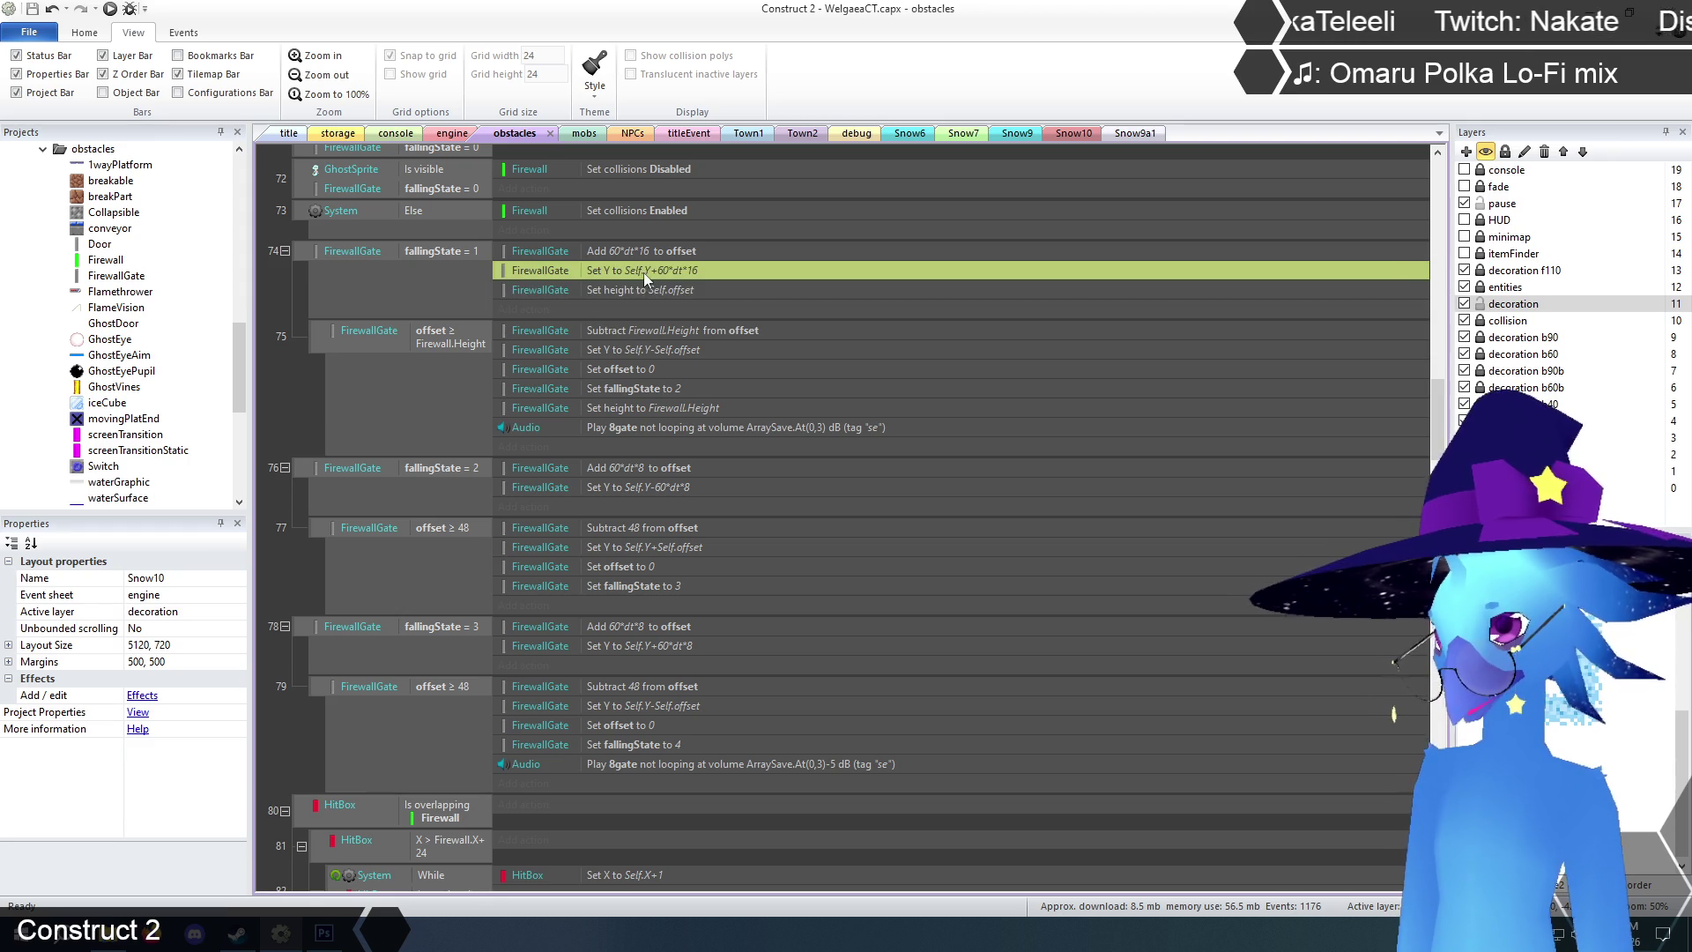
left_click(643, 288)
left_click(639, 368)
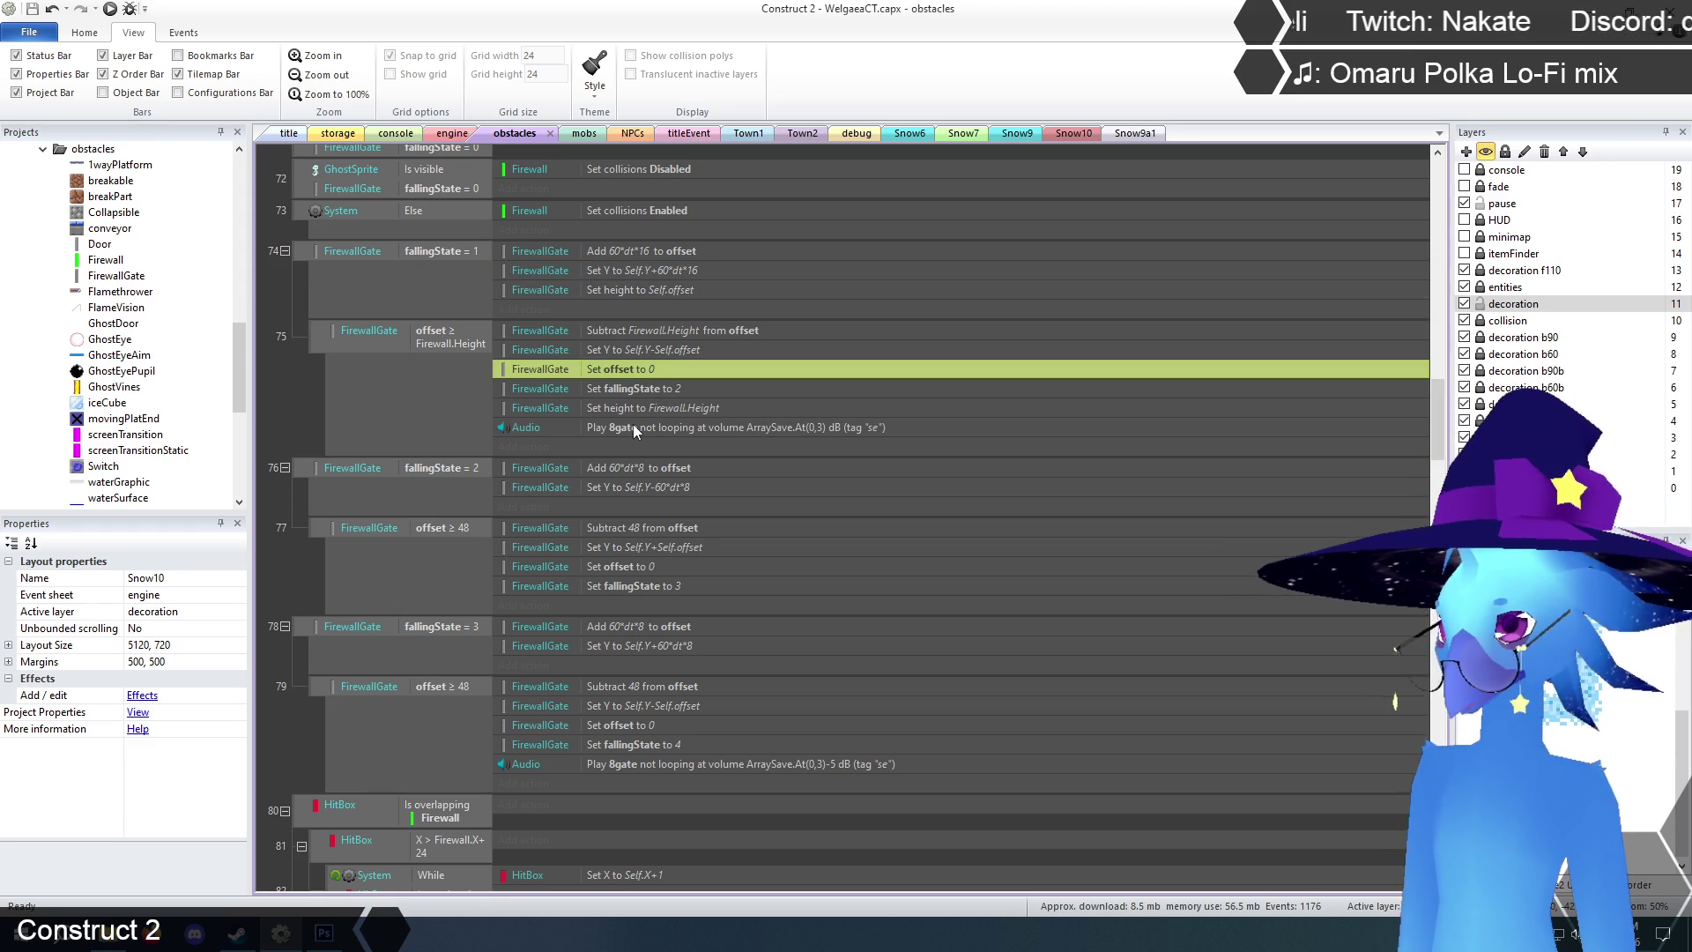
scroll(633, 423, "up", 3)
scroll(633, 423, "down", 4)
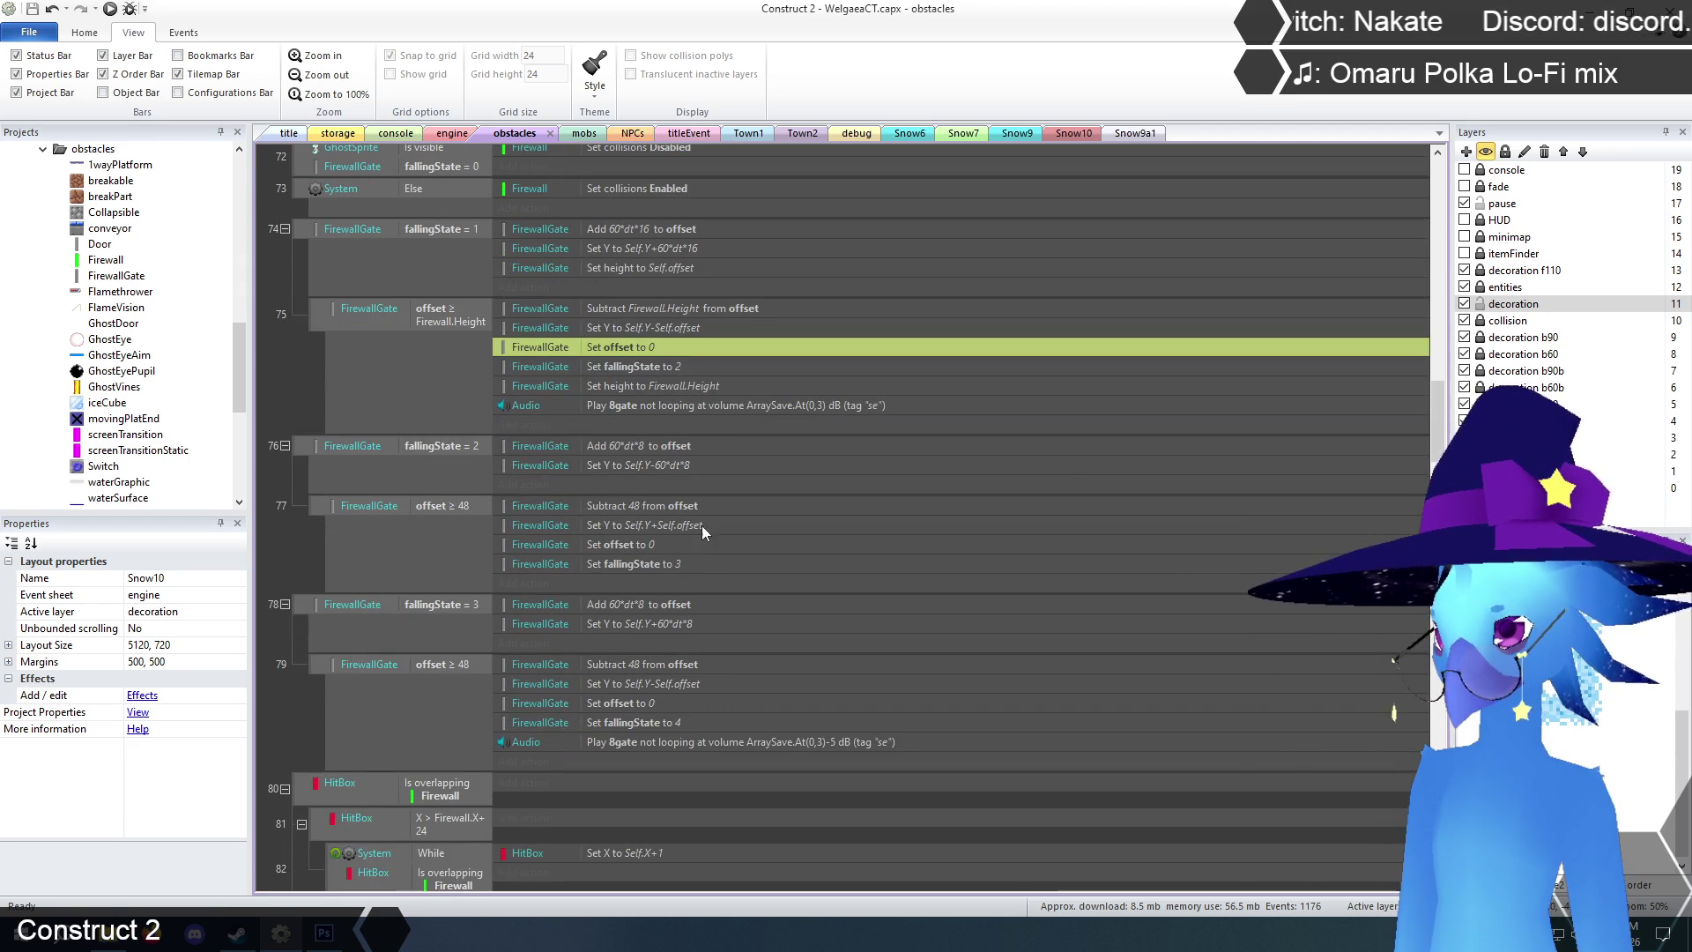
left_click(292, 384)
scroll(395, 471, "up", 3)
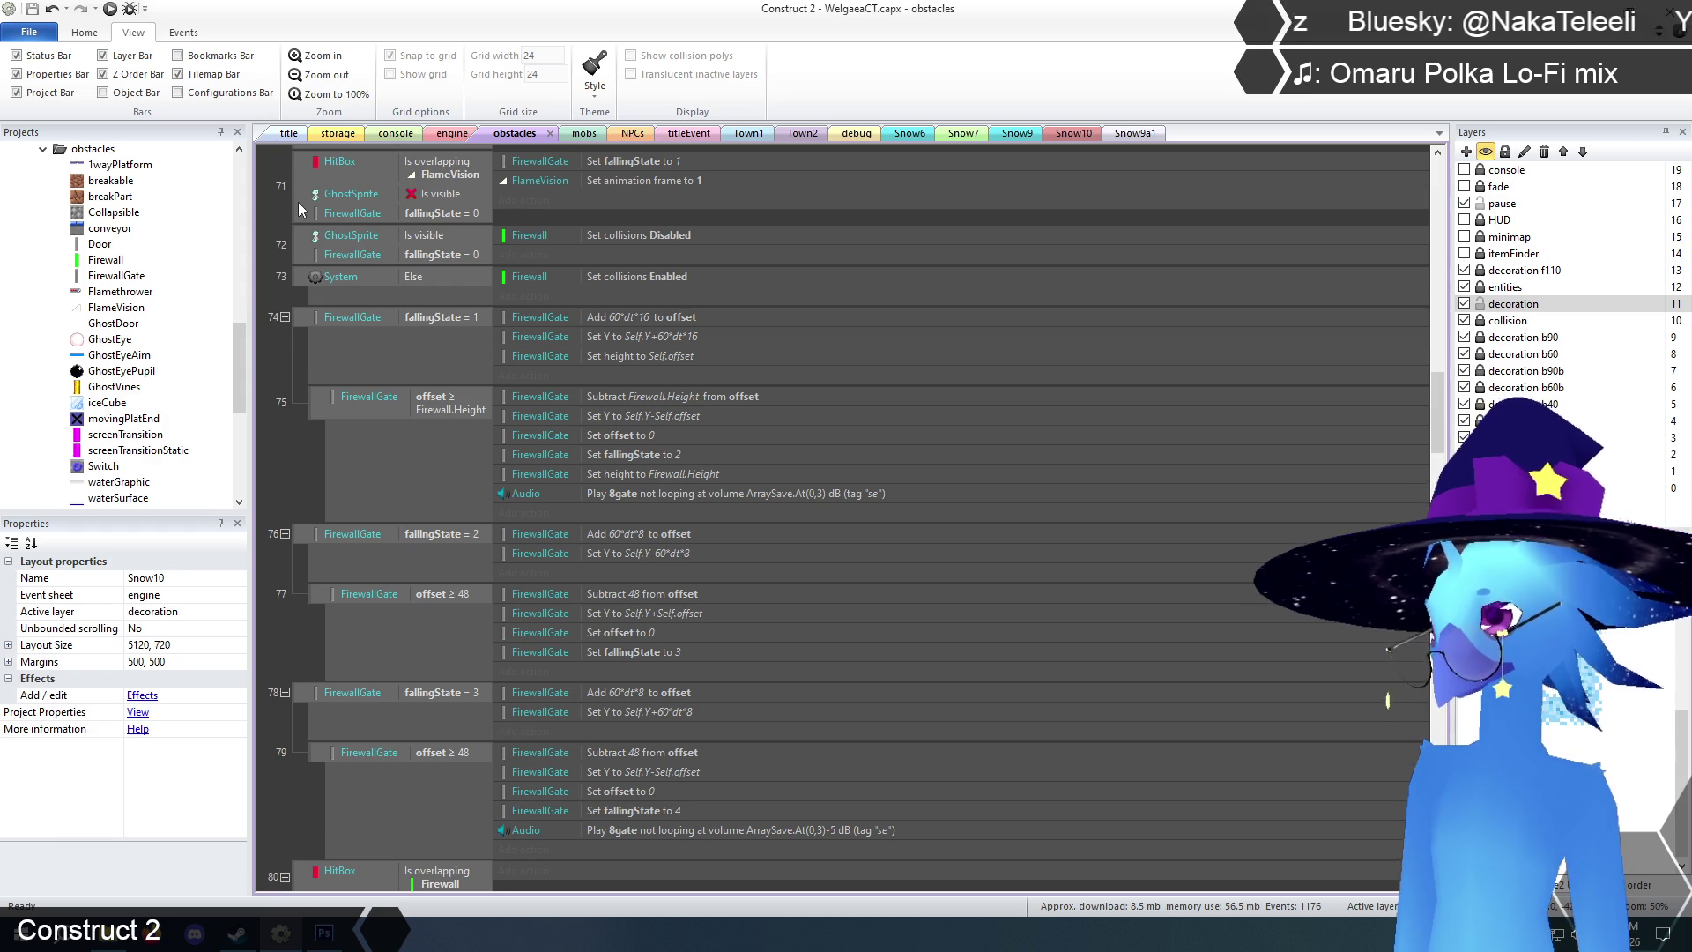
left_click(288, 135)
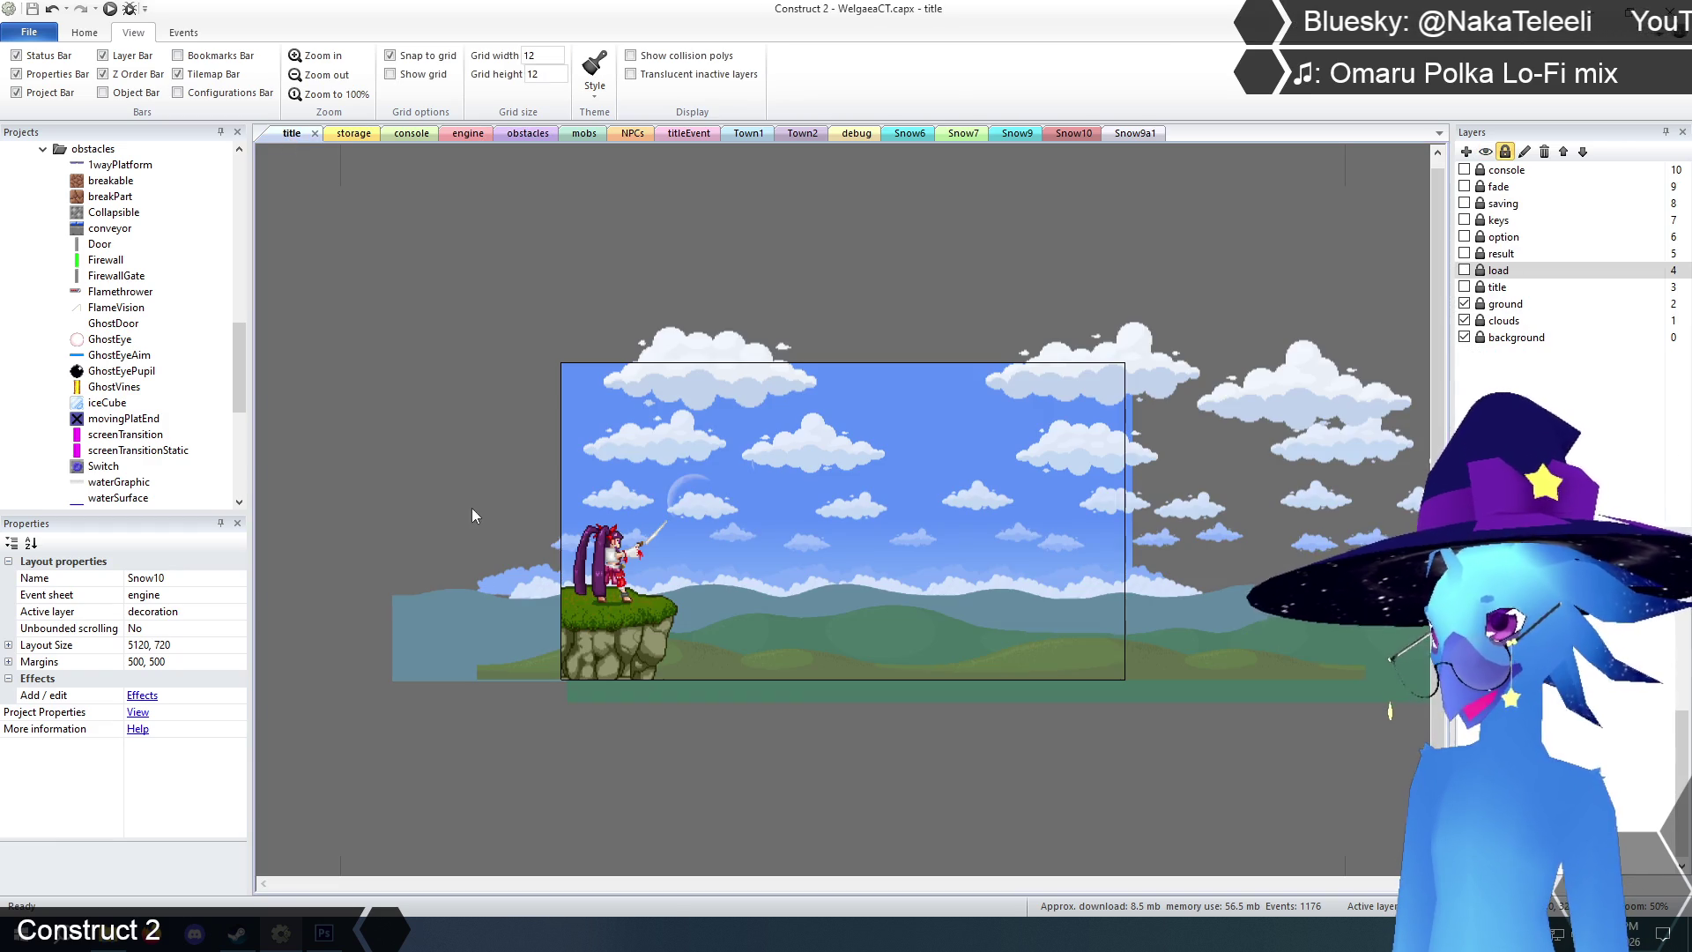
- Switch to Snow10 and pan the horizontal scrollbar across the icy cave room
left_click(1017, 134)
left_click(1070, 134)
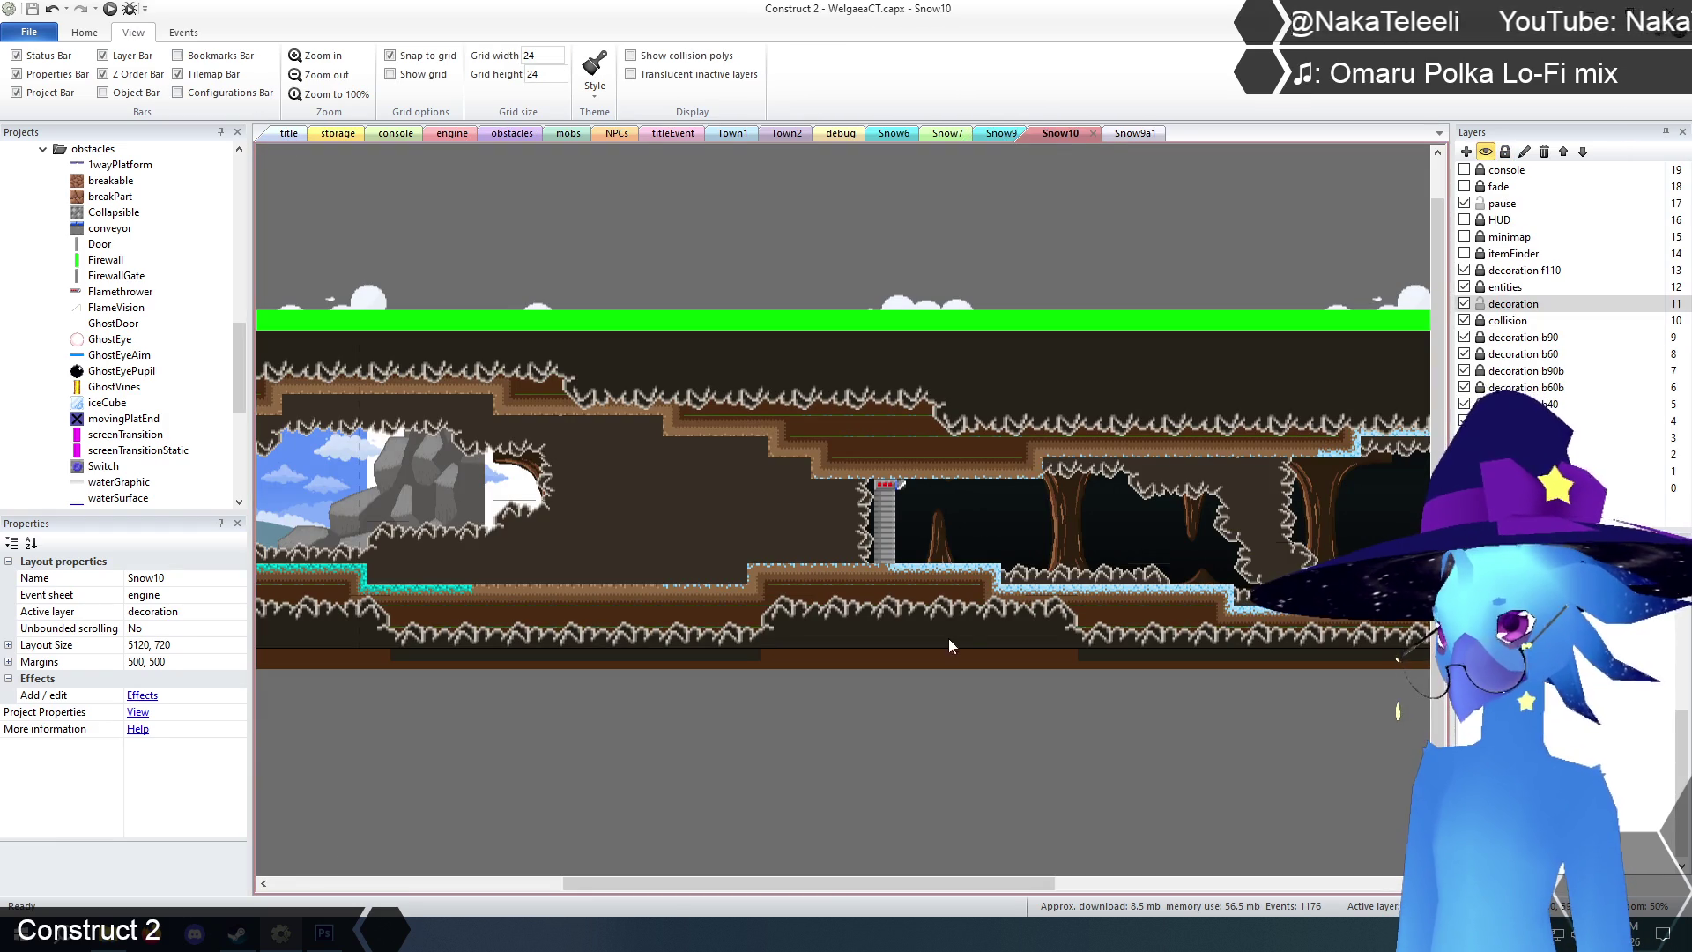
mouse_move(828, 884)
left_mouse_down()
mouse_move(948, 877)
mouse_move(927, 869)
left_mouse_up()
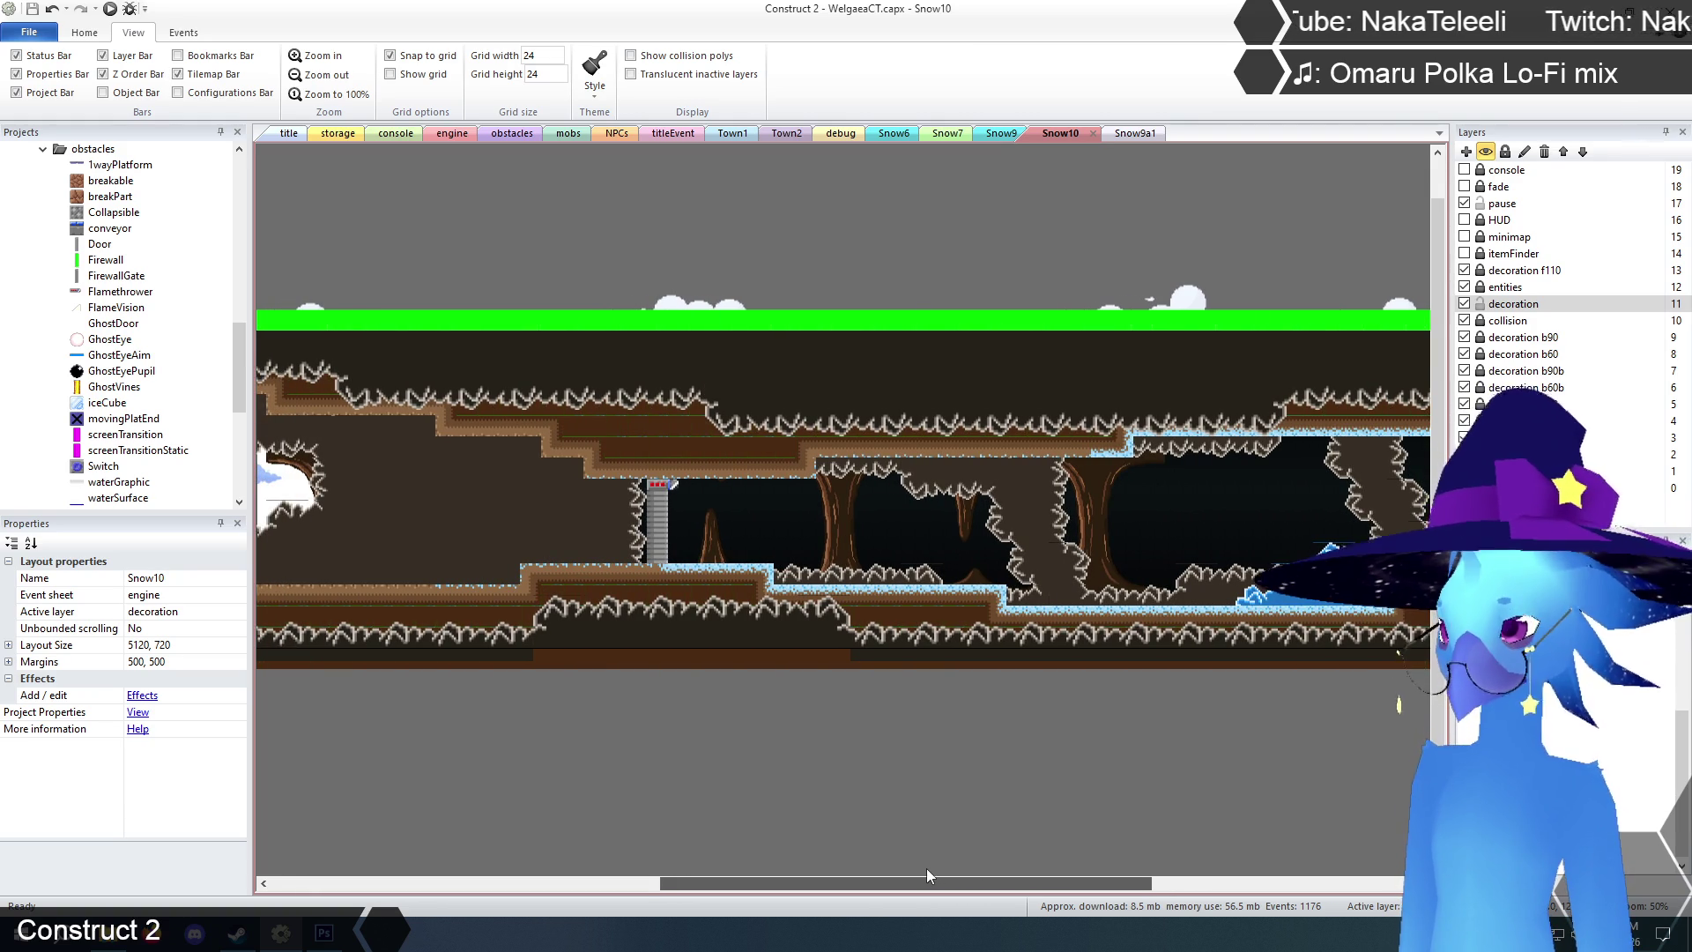
left_click_drag(912, 888, 886, 877)
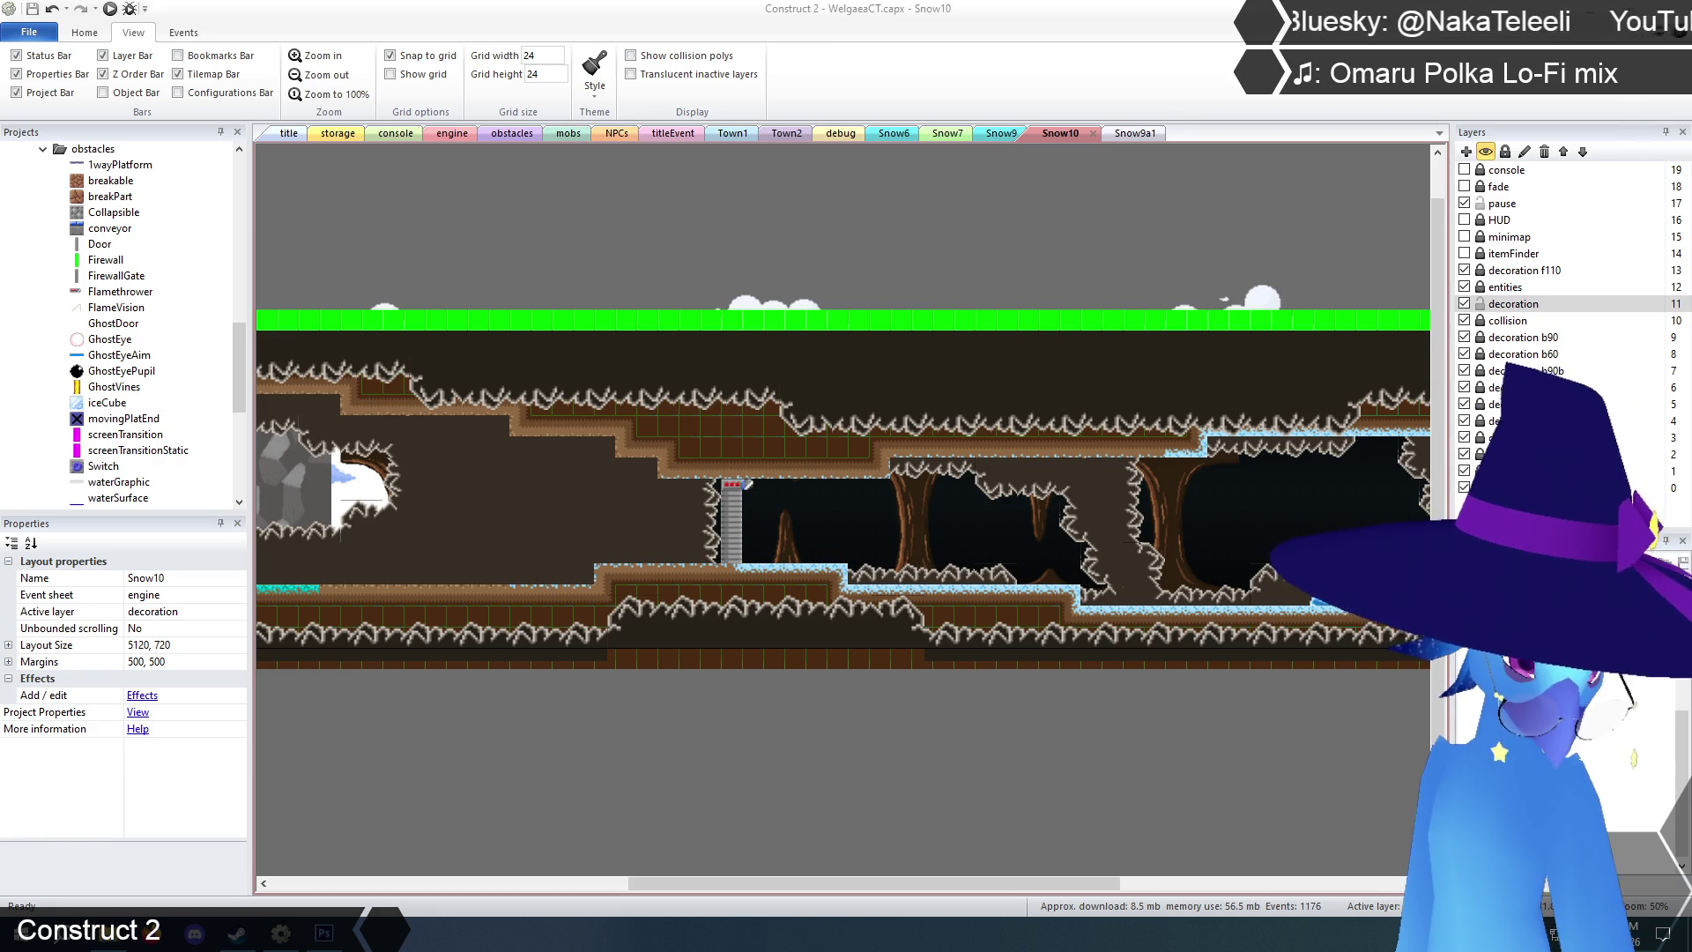
- Delete the 'make ghost barrier shorter' line from the engine sheet's to-do comment
left_click(448, 134)
double_click(352, 276)
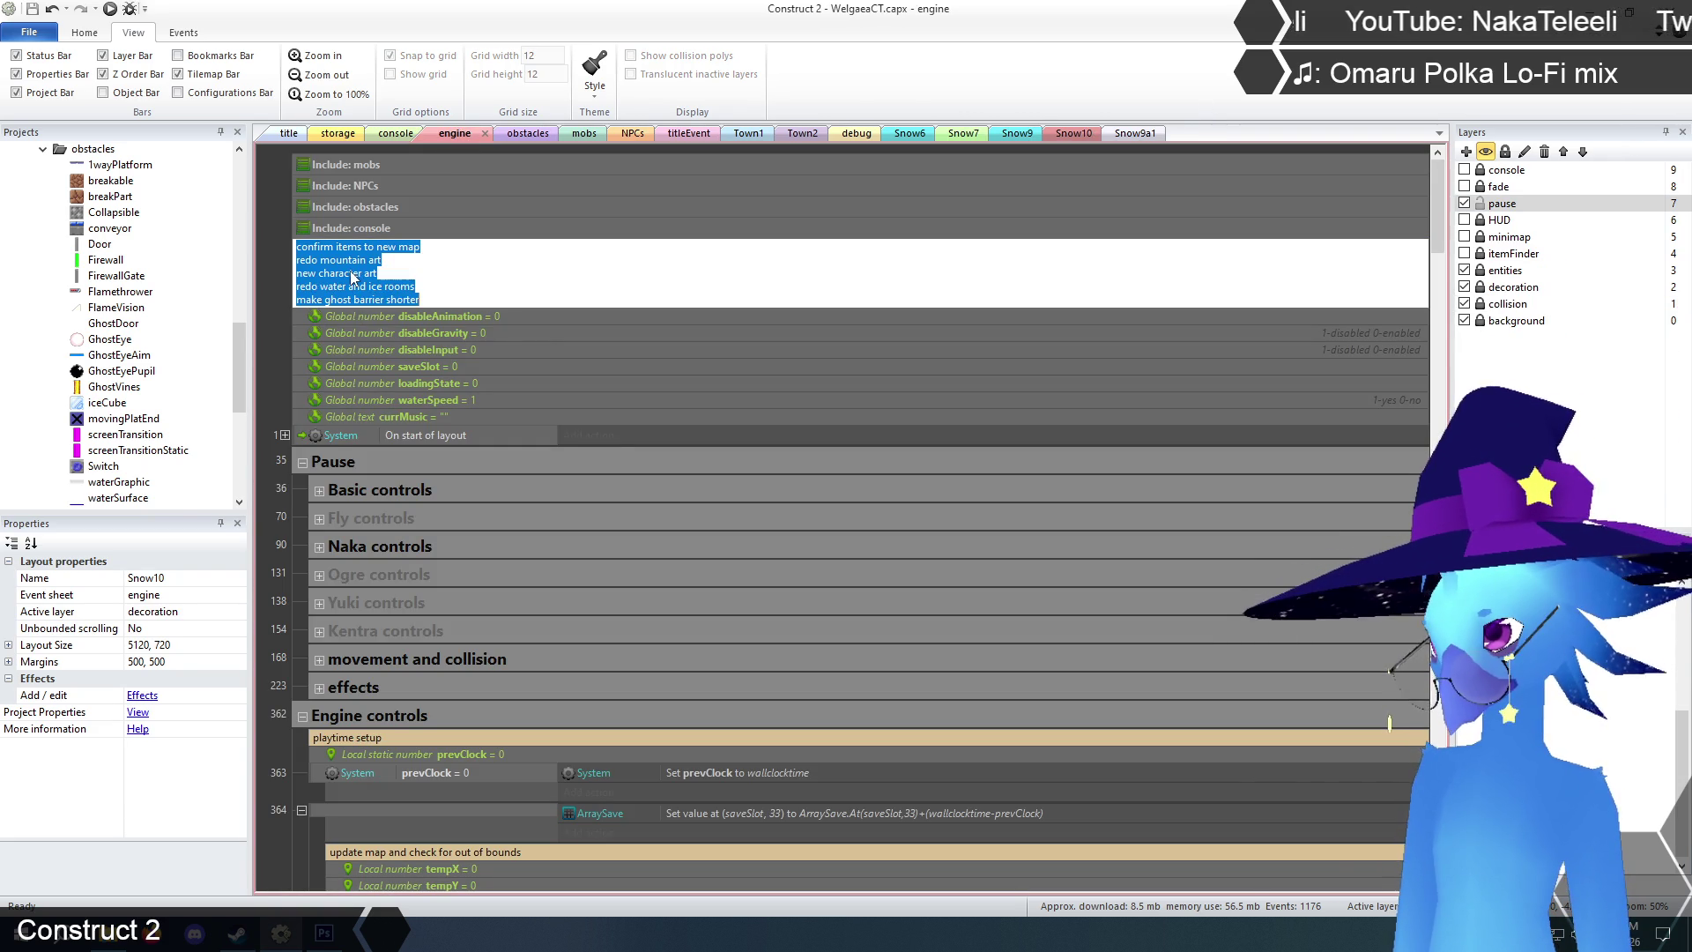
left_click(446, 303)
key("ctrl+shift+Left")
key("ctrl+shift+Left")
key("ctrl+shift+Left")
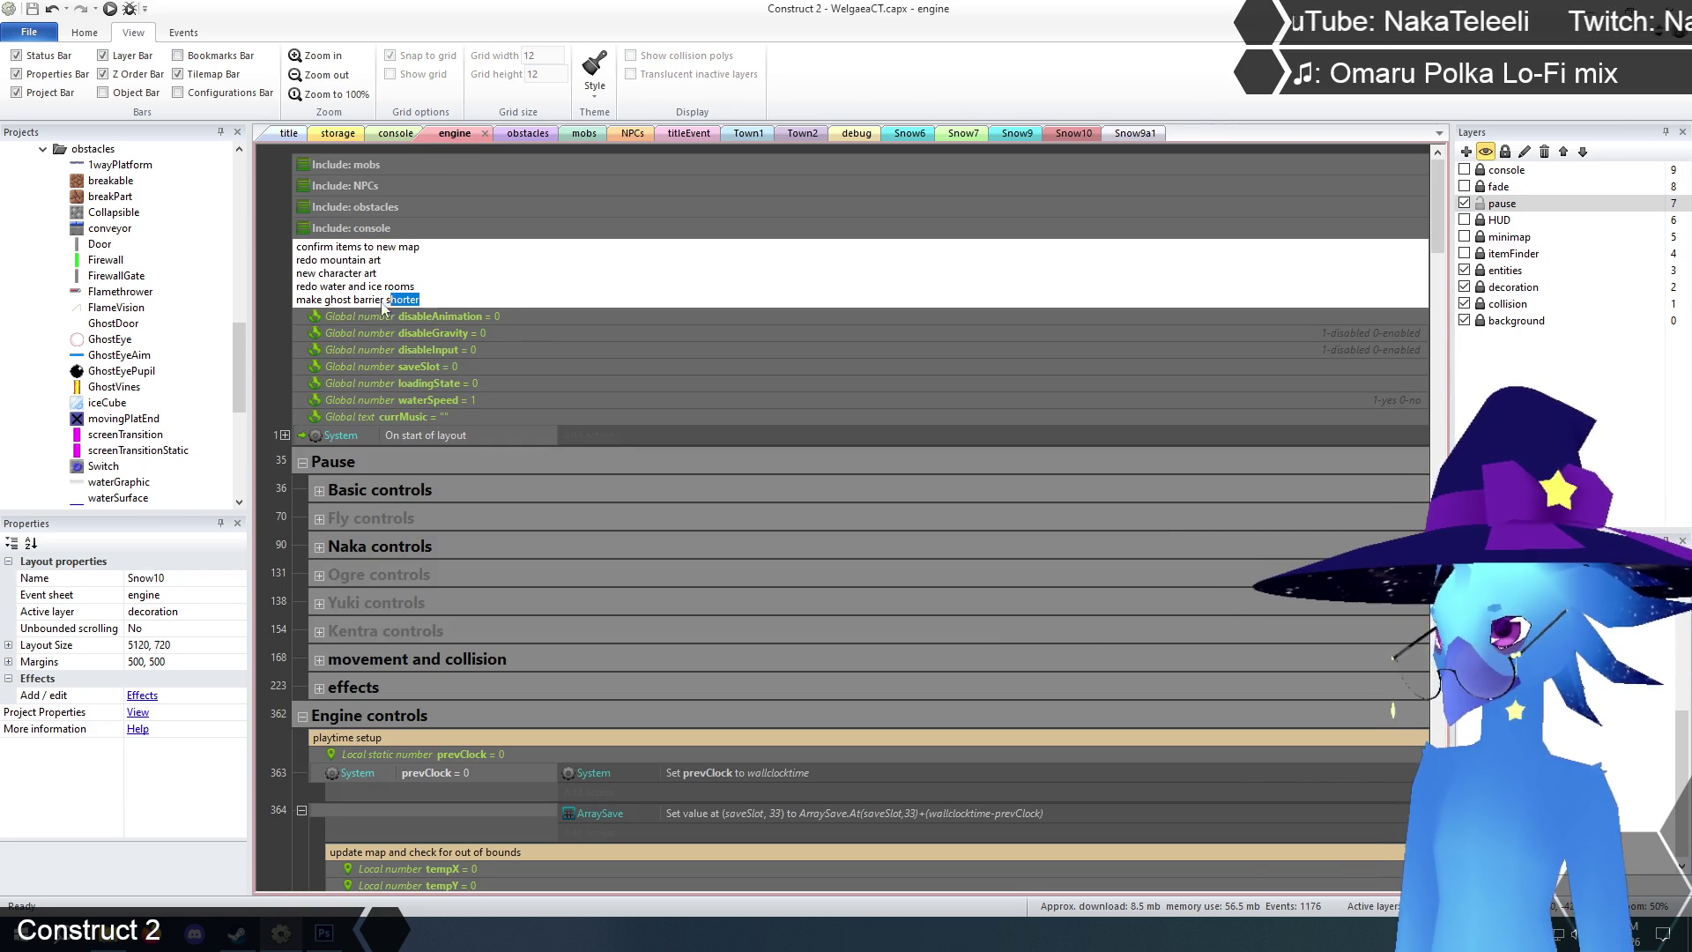
key("BackSpace")
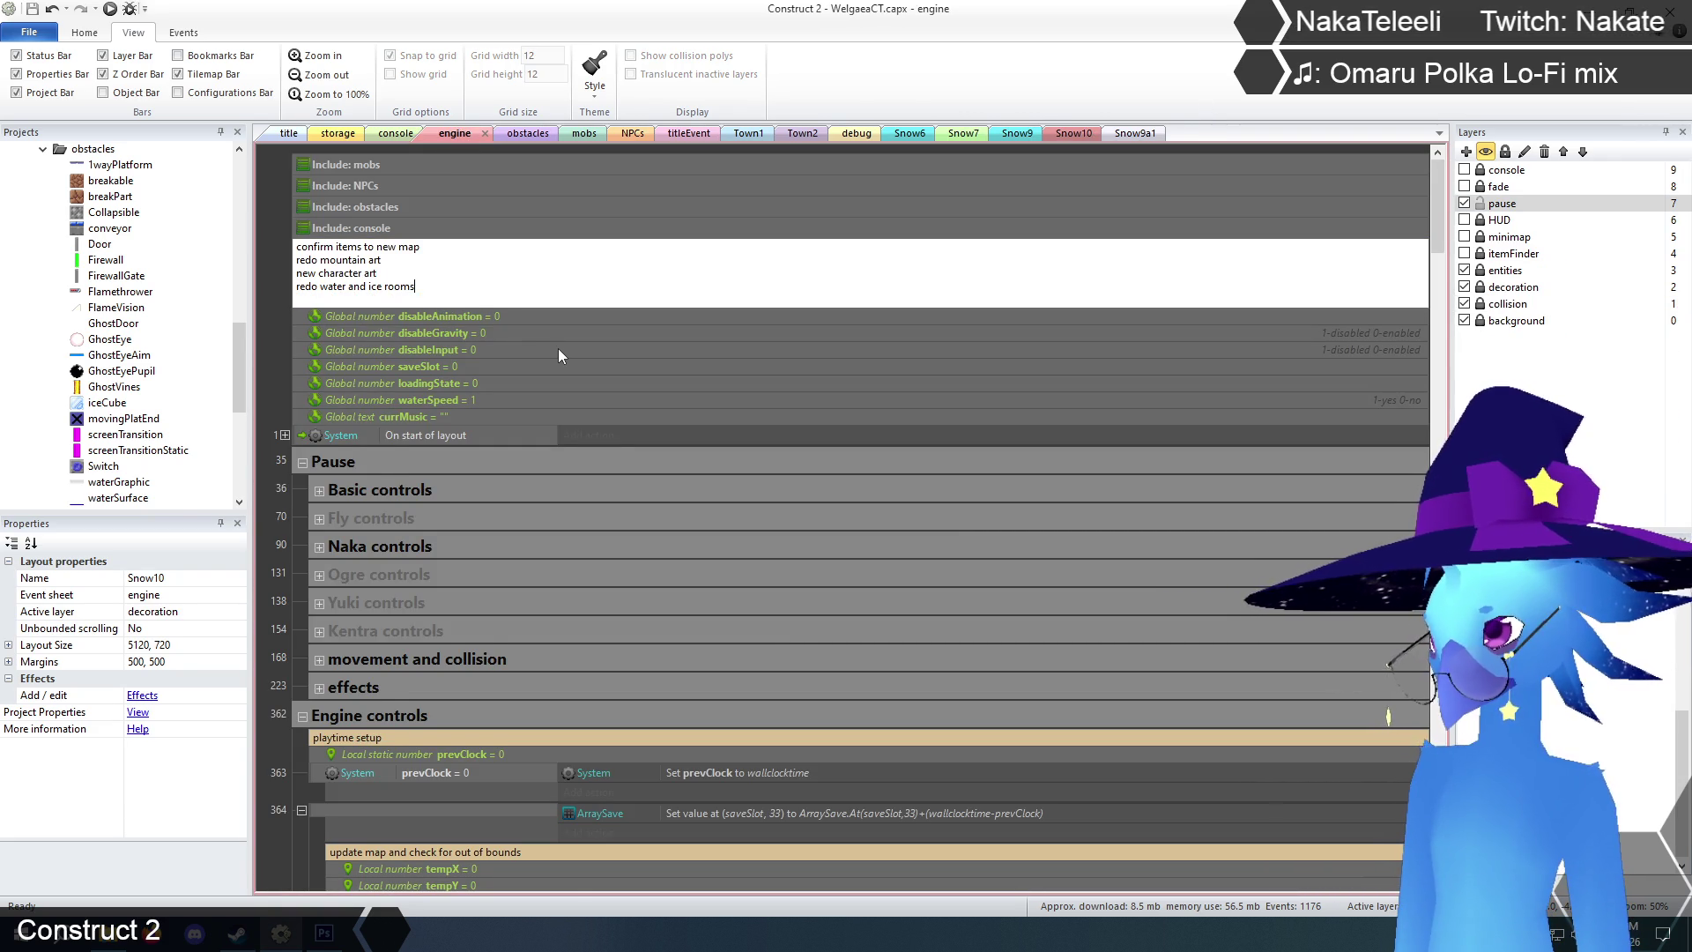
key("Escape")
left_click(271, 298)
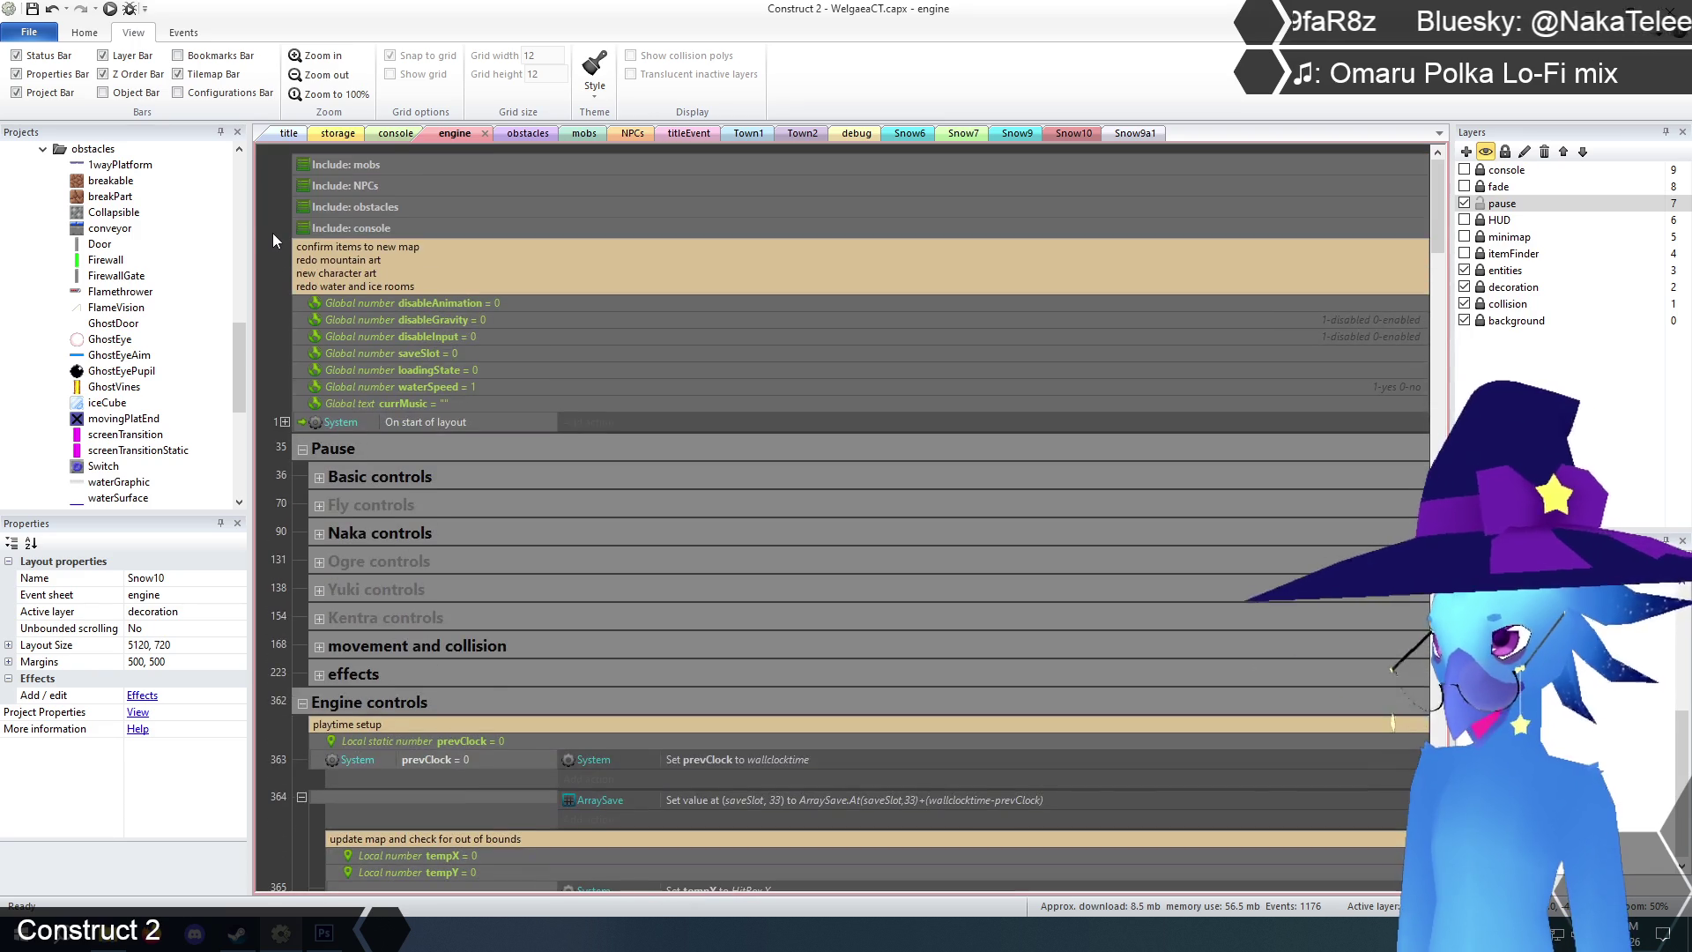
- Add a 'reprogram gate' line below the water and ice rooms item in the to-do comment, saving before and after
key("ctrl+s")
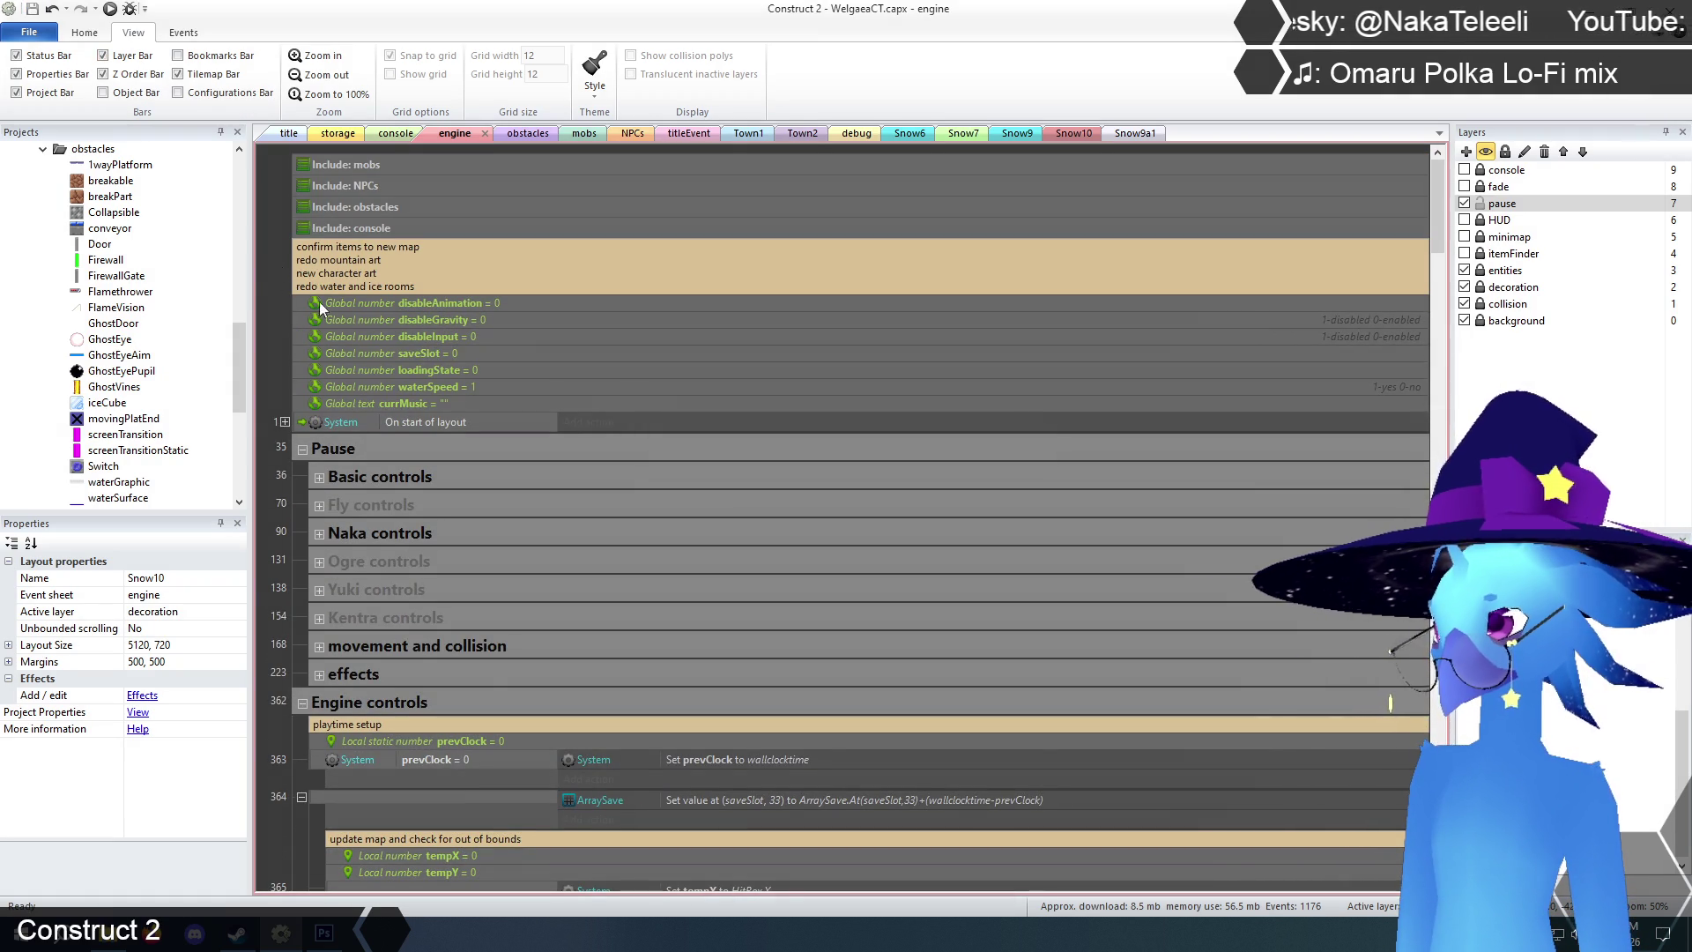
double_click(446, 284)
left_click(441, 284)
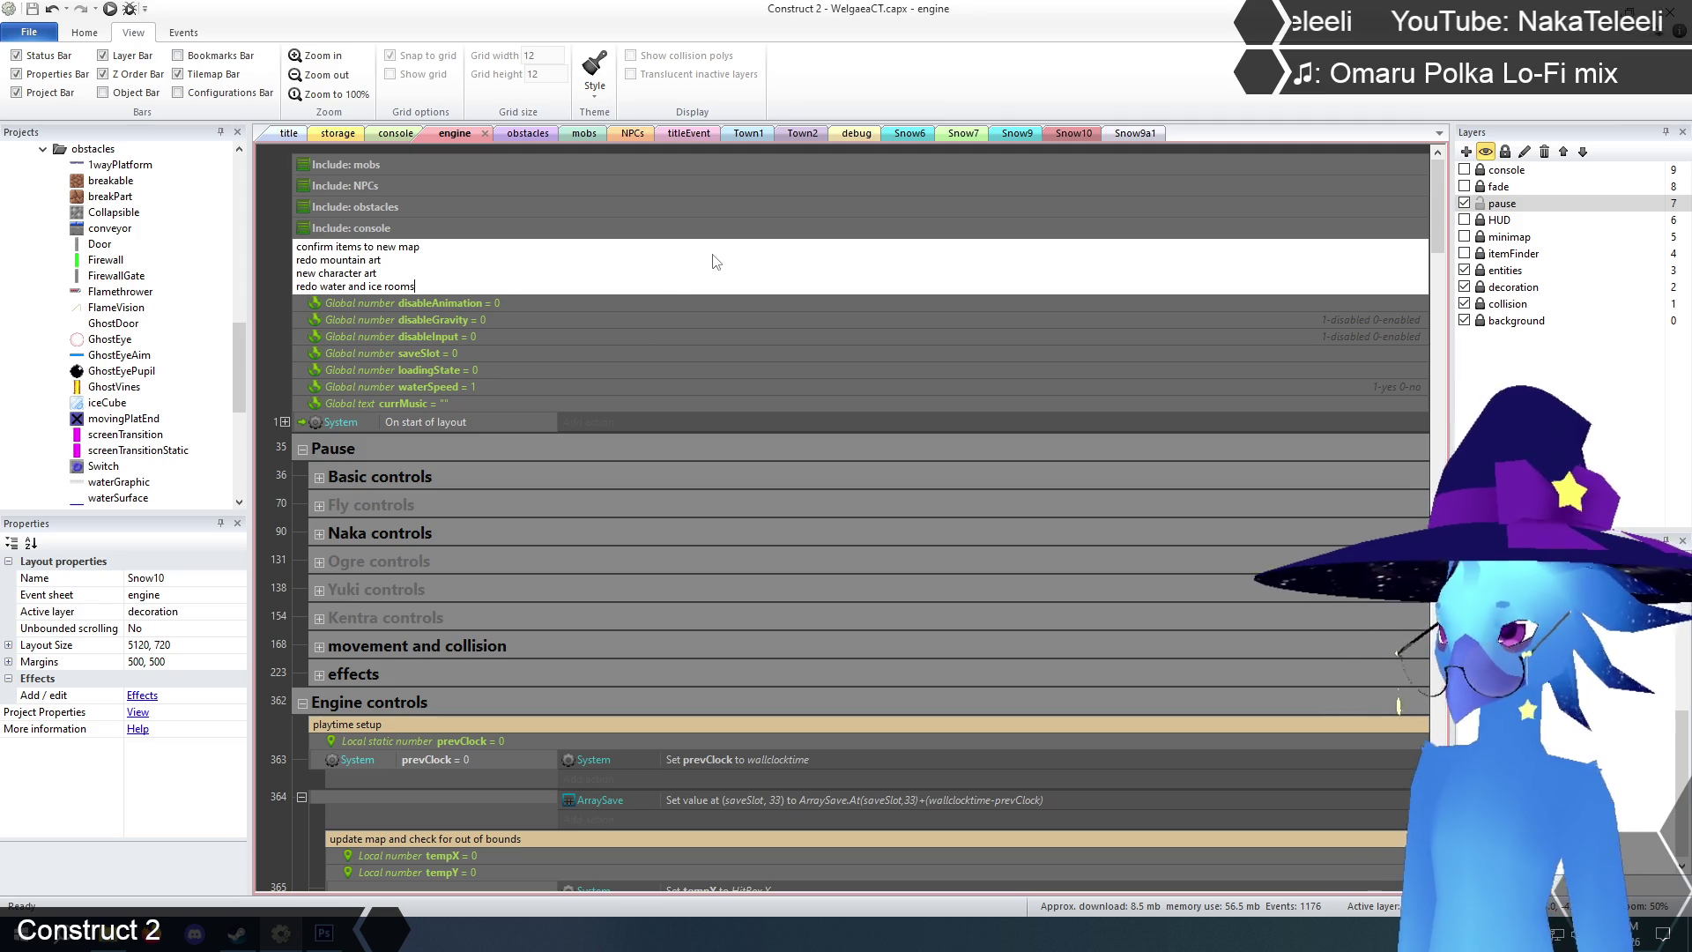
key("Return")
type("rep")
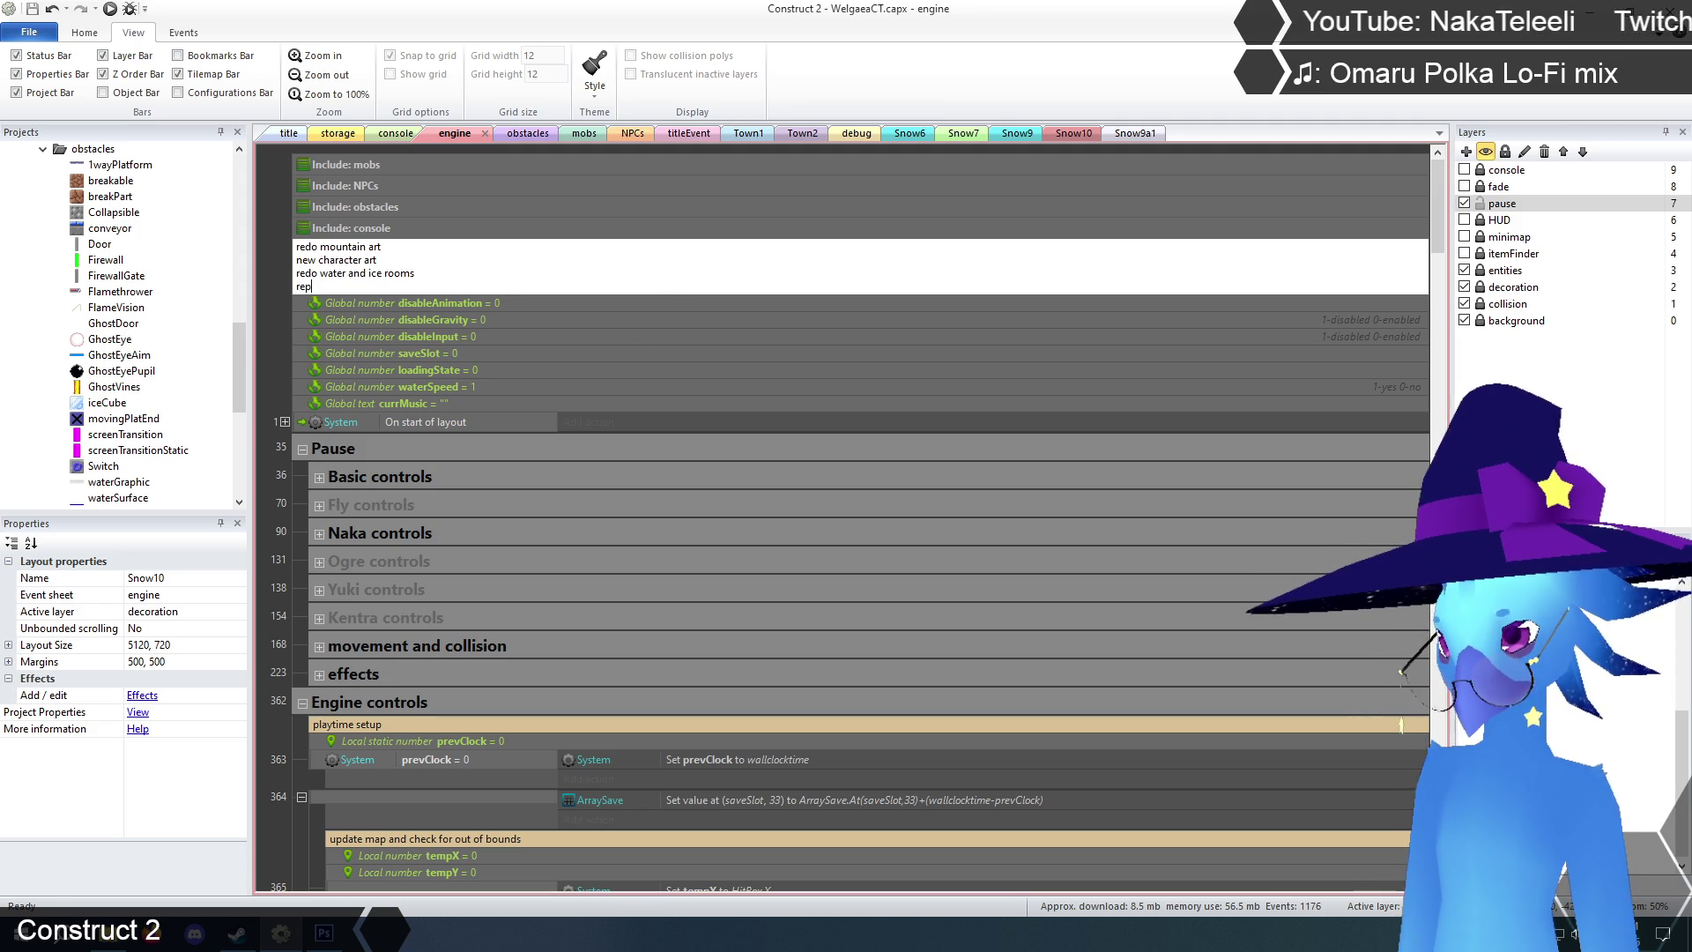
type("rogram gate")
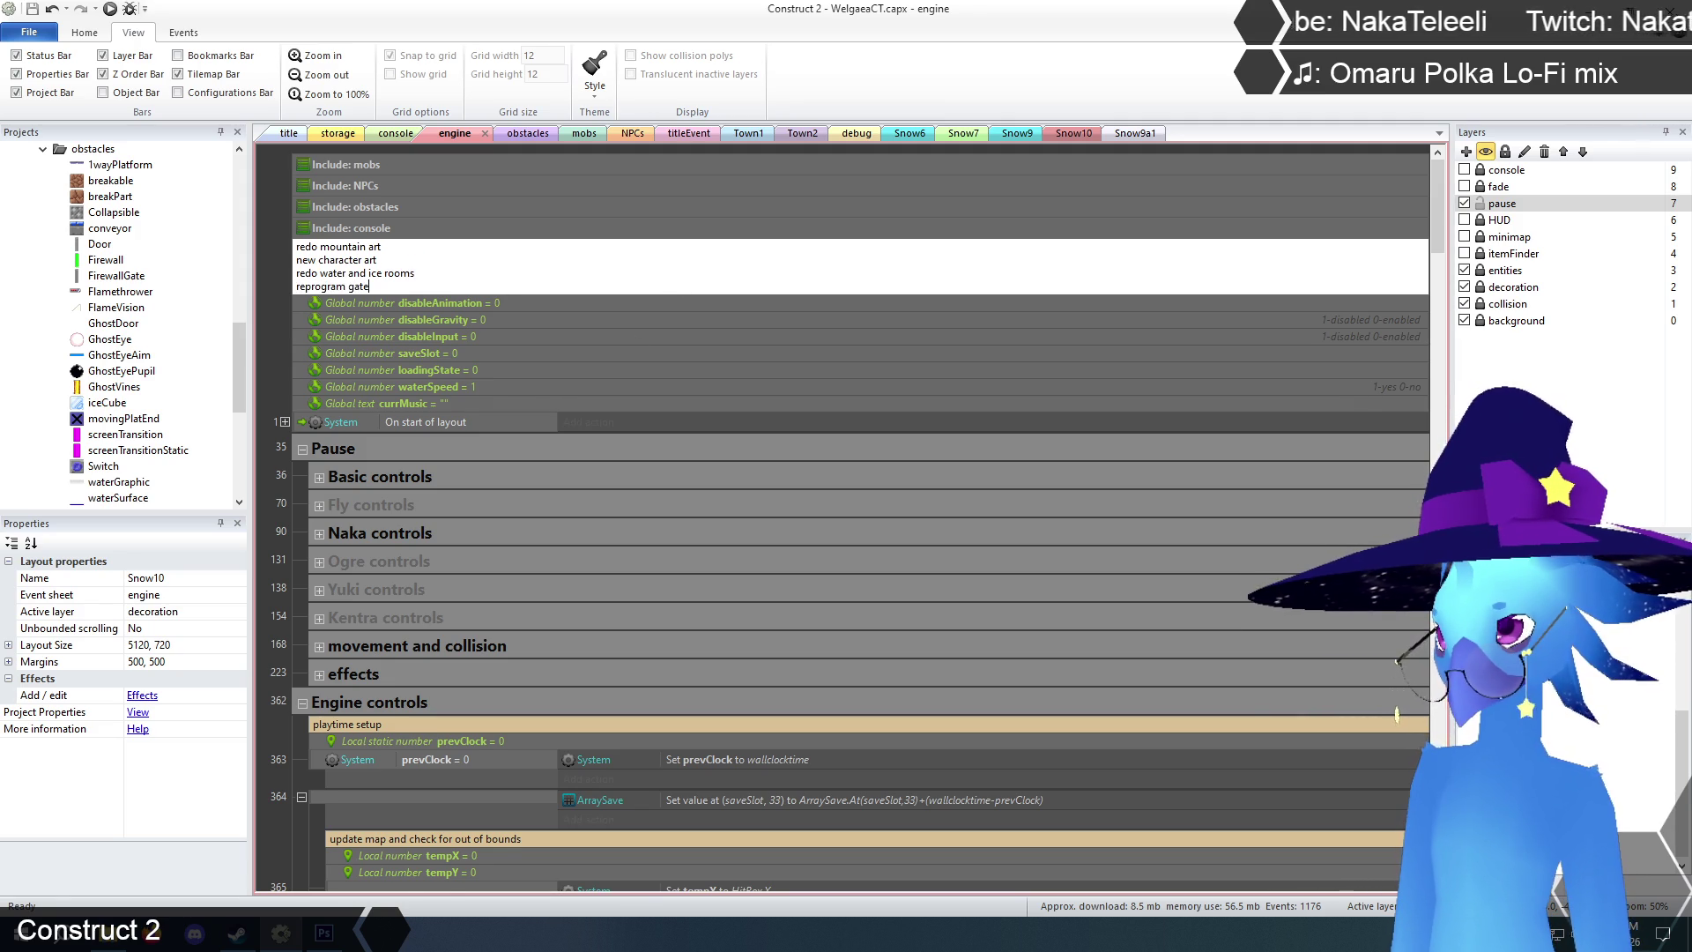
left_click(712, 256)
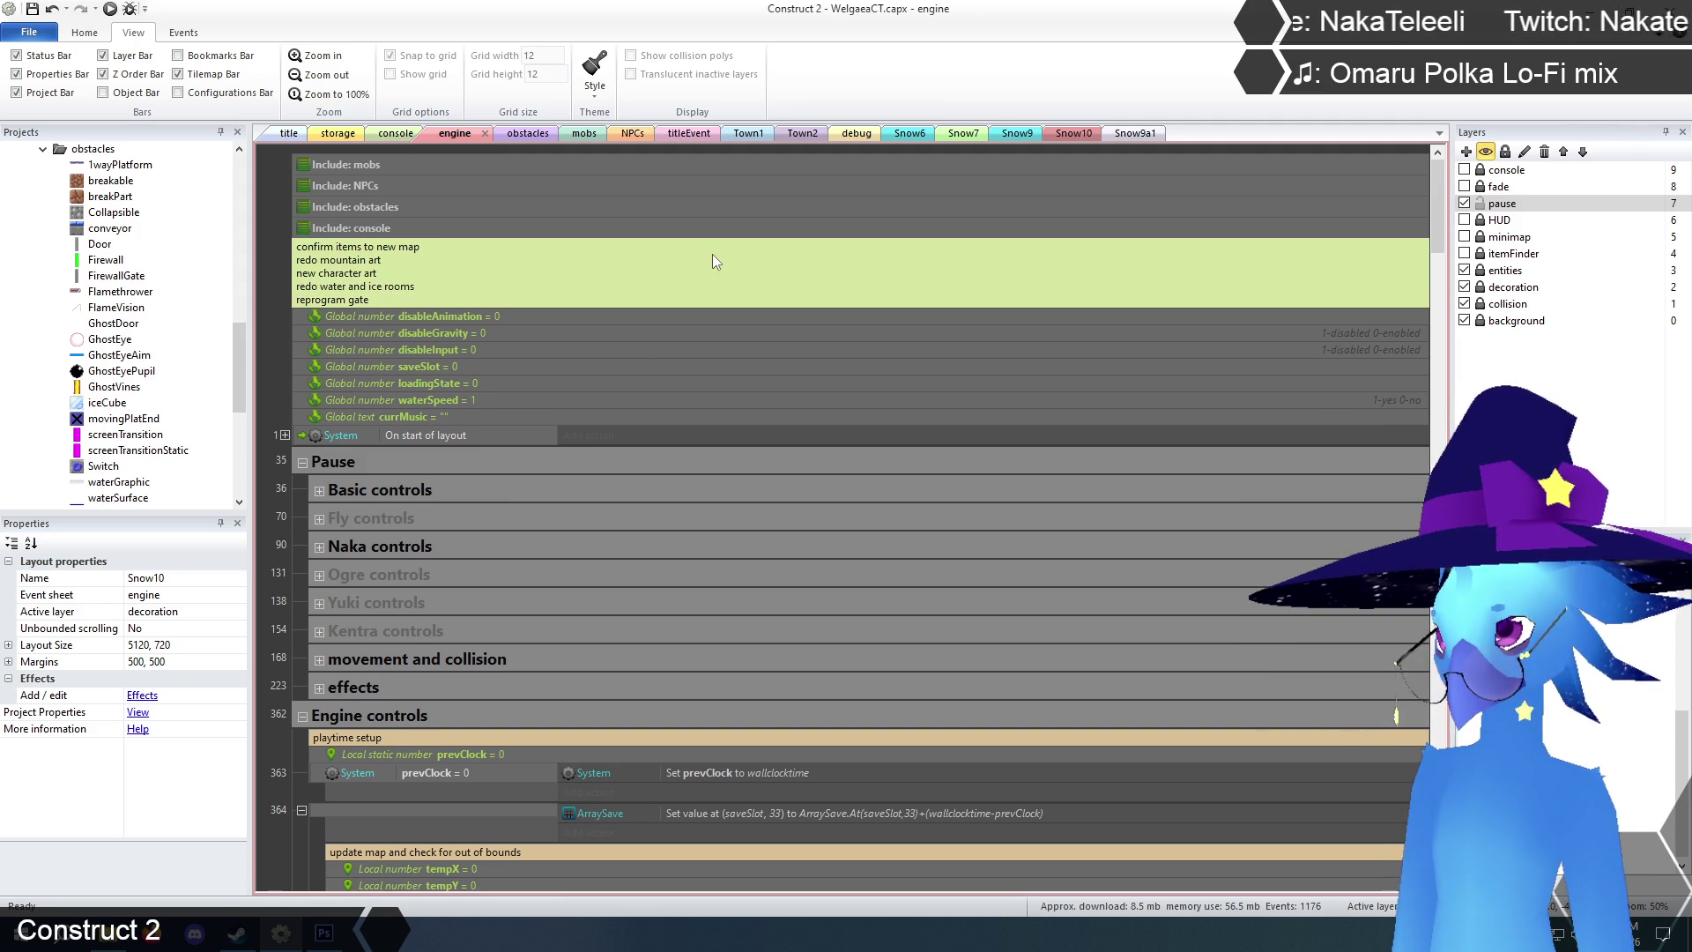
left_click(269, 195)
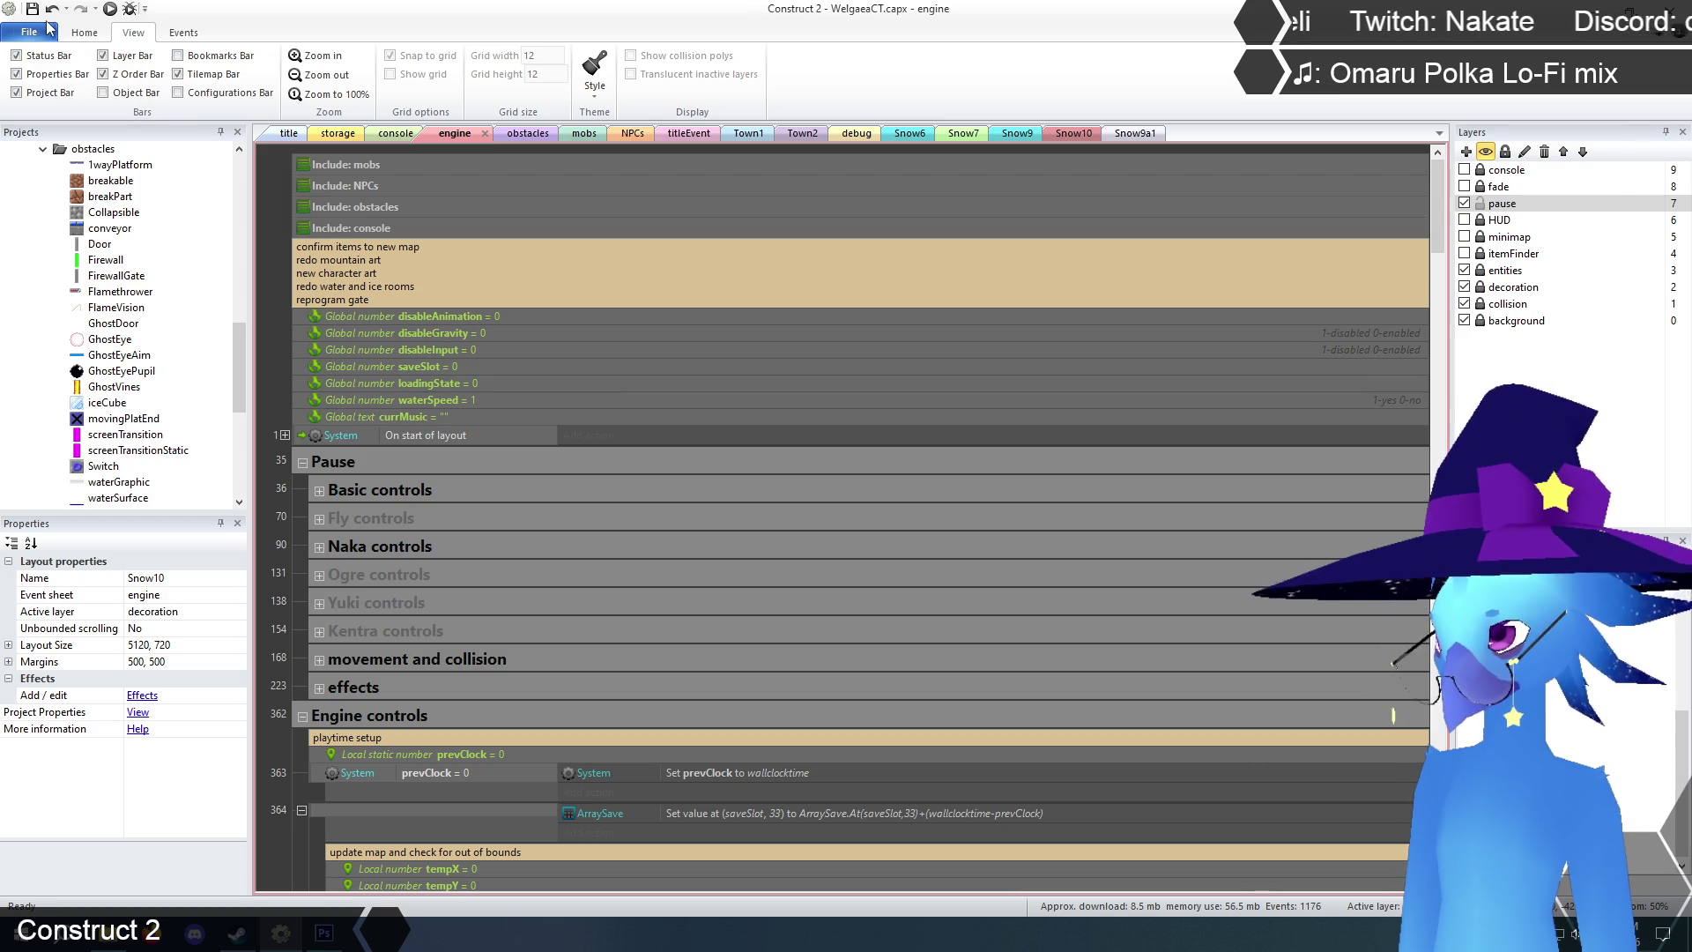
key("ctrl+s")
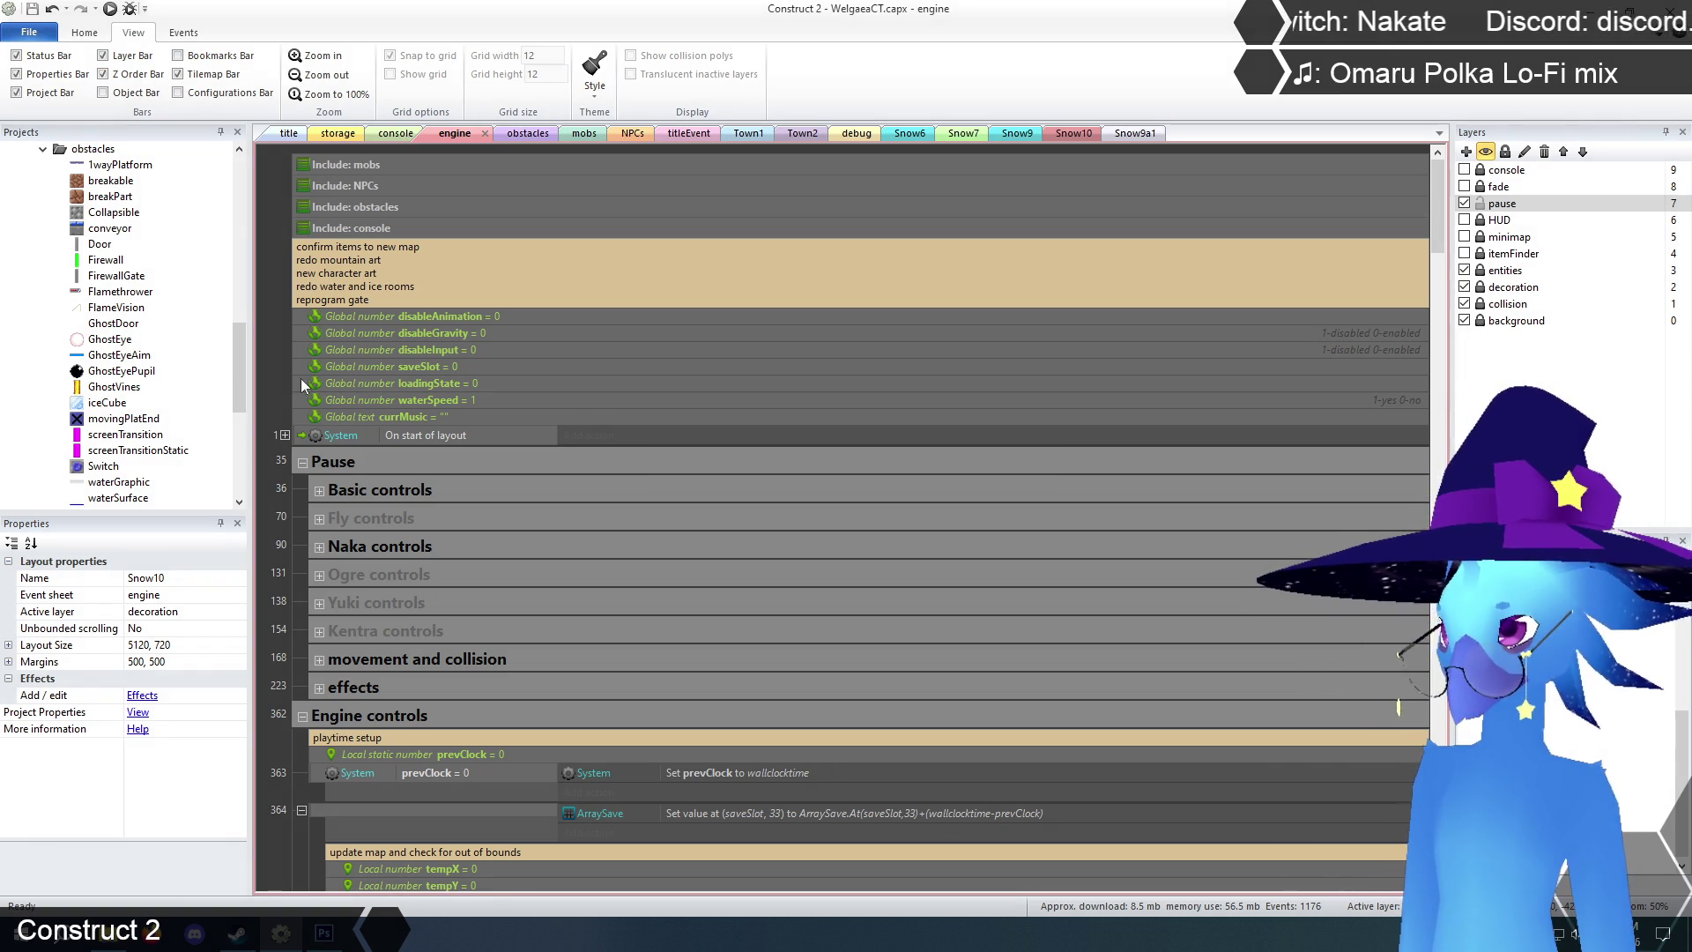